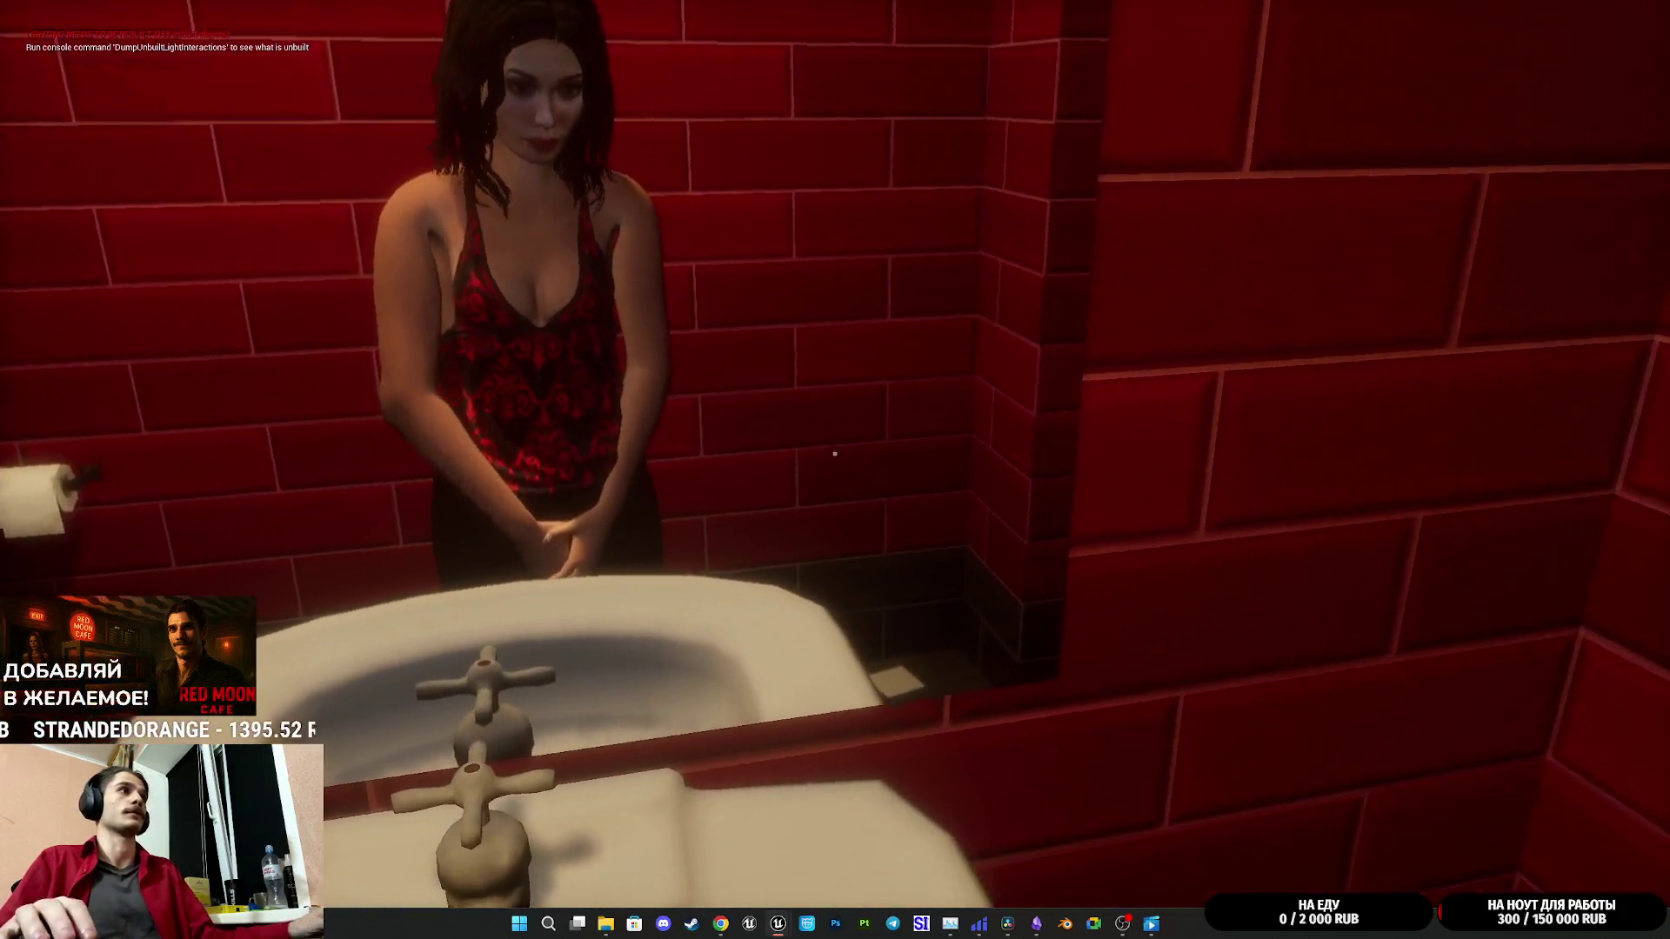
# Step: Stop the play session and bring up the ThirdPersonCharacter blueprint's fatigue graph
pyautogui.press('Escape')
pyautogui.moveTo(778, 923)
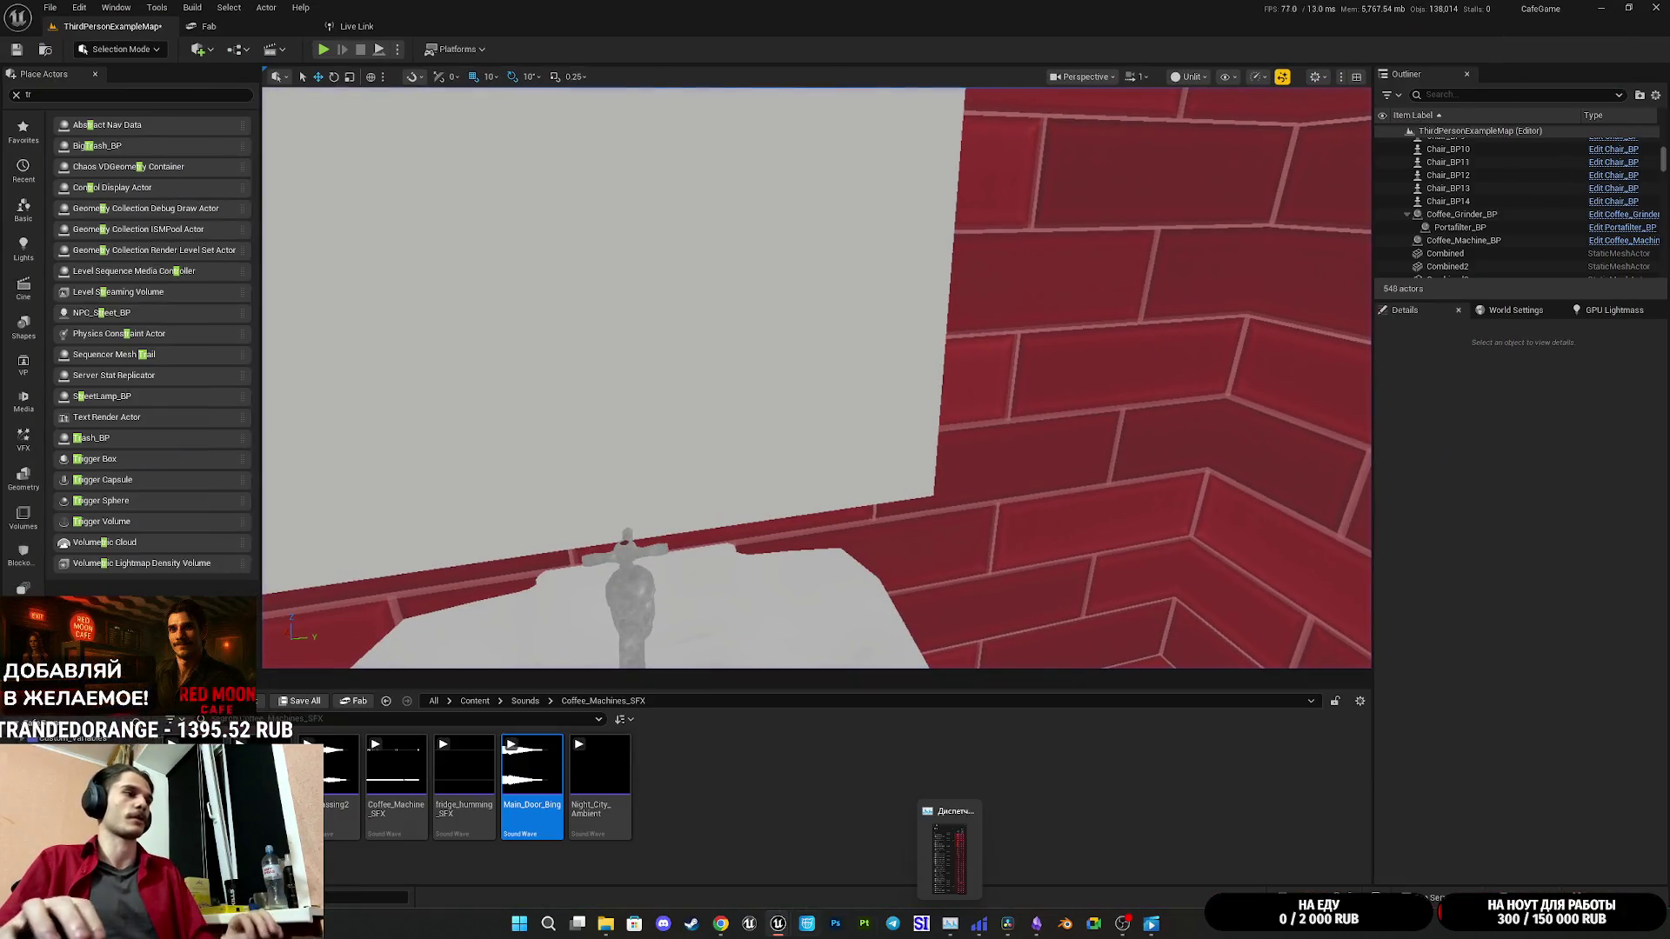
pyautogui.click(826, 861)
pyautogui.moveTo(926, 681); pyautogui.dragTo(864, 635)
pyautogui.moveTo(967, 505); pyautogui.dragTo(959, 531)
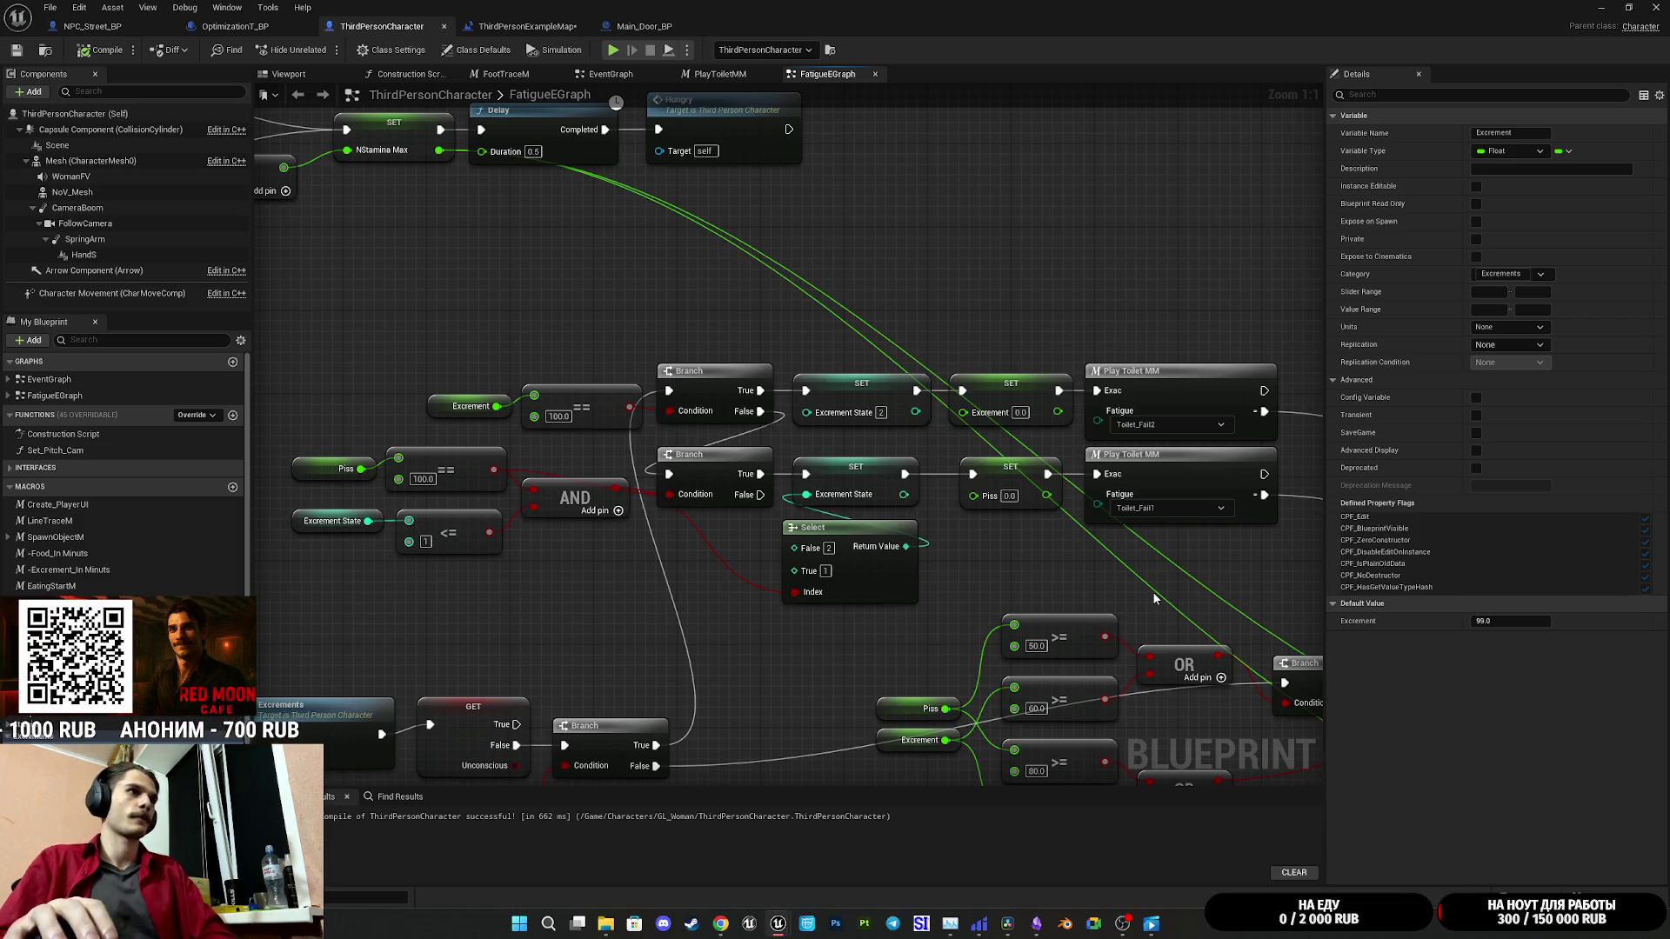
pyautogui.moveTo(1167, 561); pyautogui.dragTo(1069, 534)
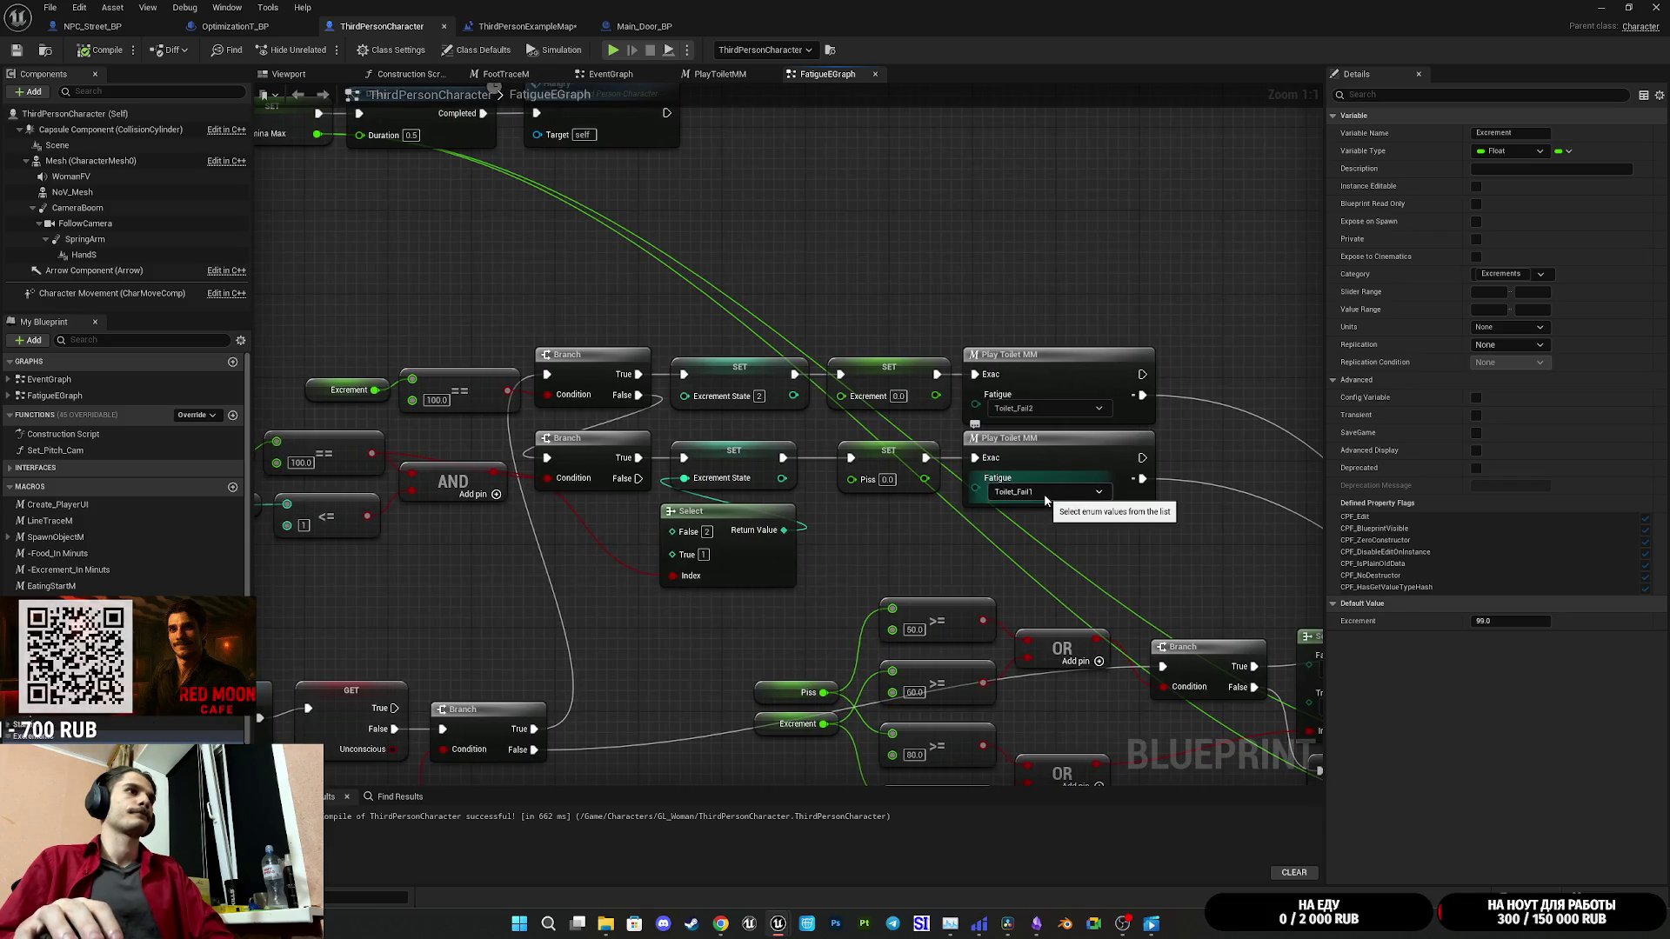
pyautogui.moveTo(1089, 536)
pyautogui.mouseDown()
pyautogui.moveTo(857, 516)
pyautogui.moveTo(1149, 516)
pyautogui.mouseUp()
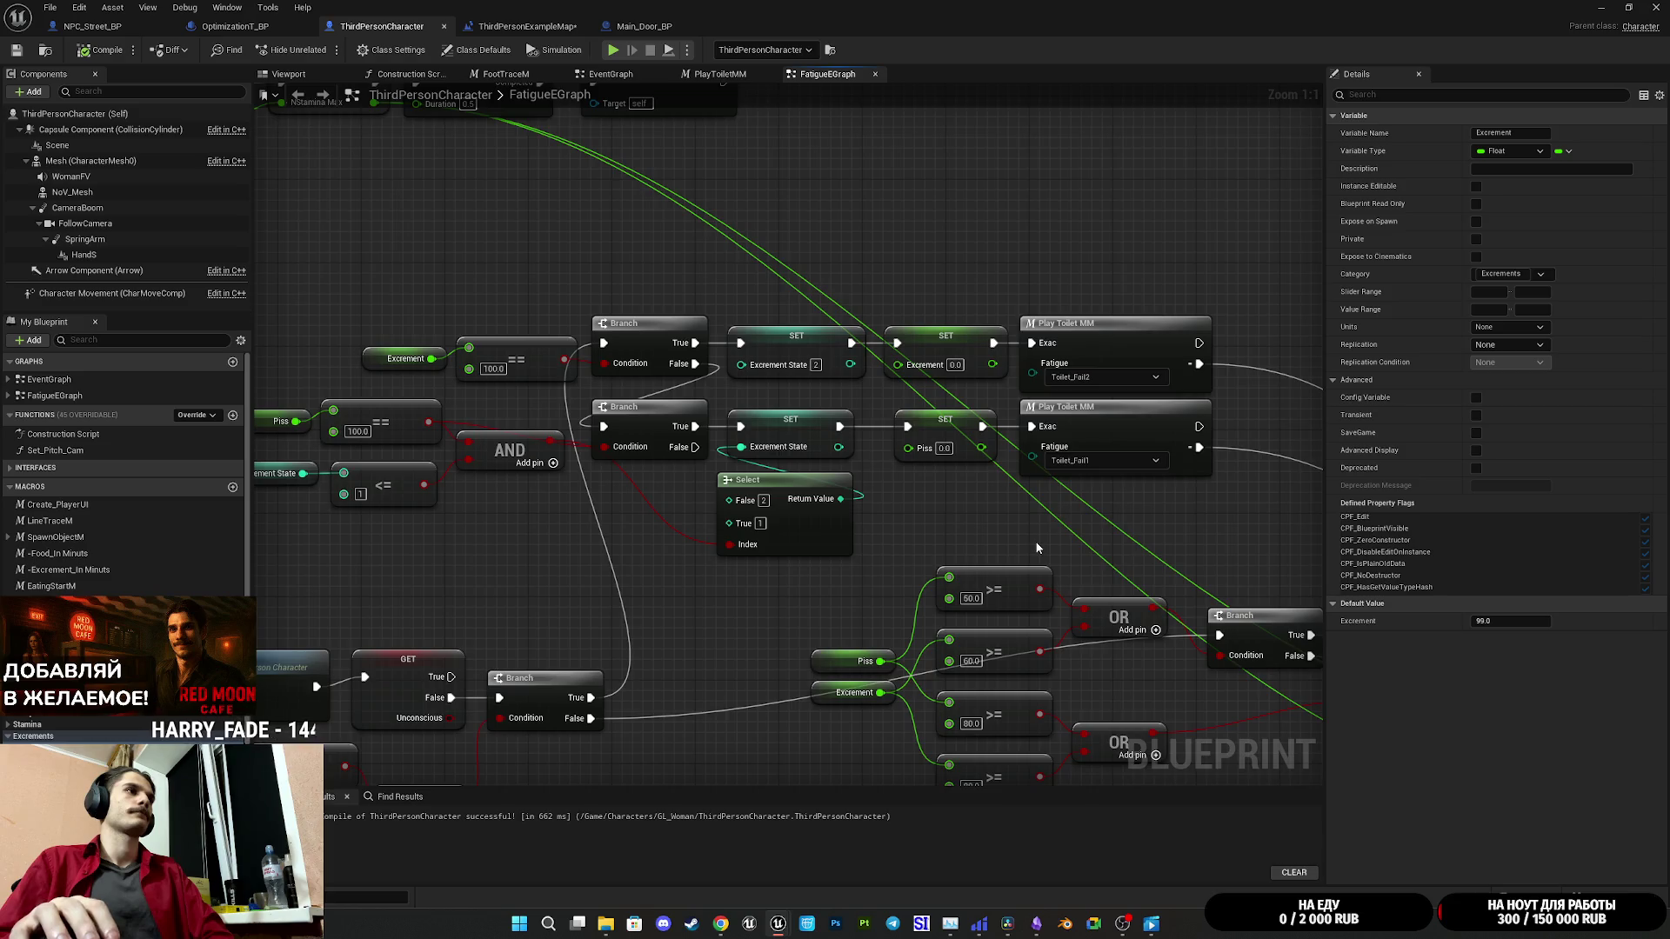
pyautogui.moveTo(1036, 547); pyautogui.dragTo(1103, 550)
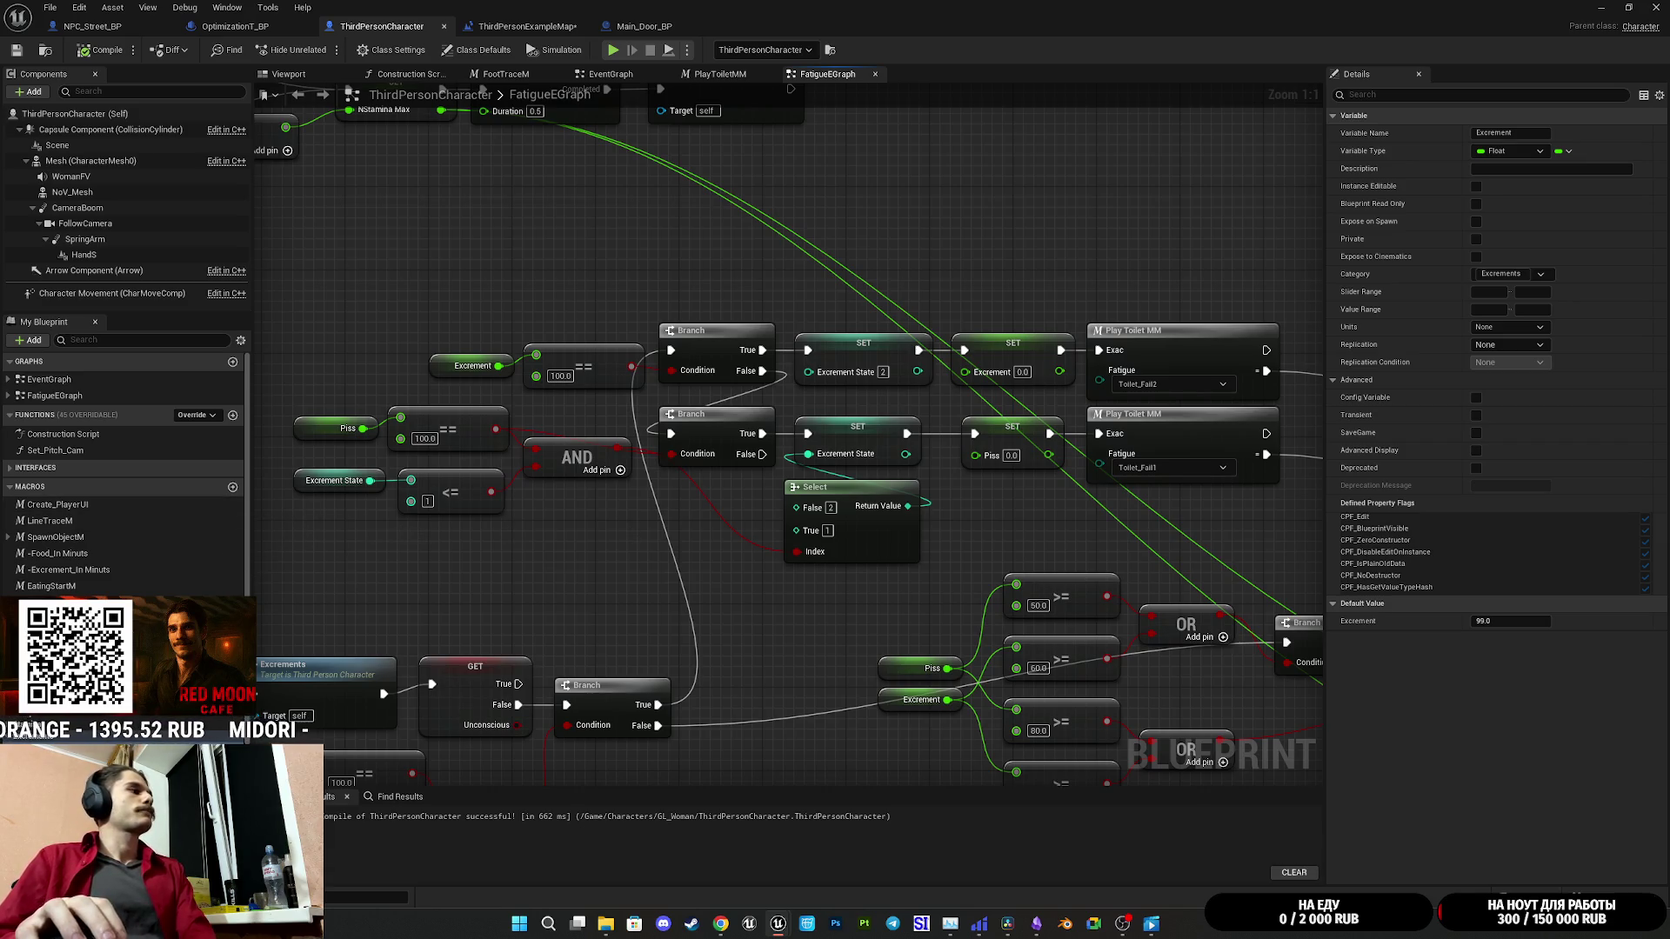
# Step: Set the Piss default value to 95.0, save the blueprint and close the editor
pyautogui.click(1505, 621)
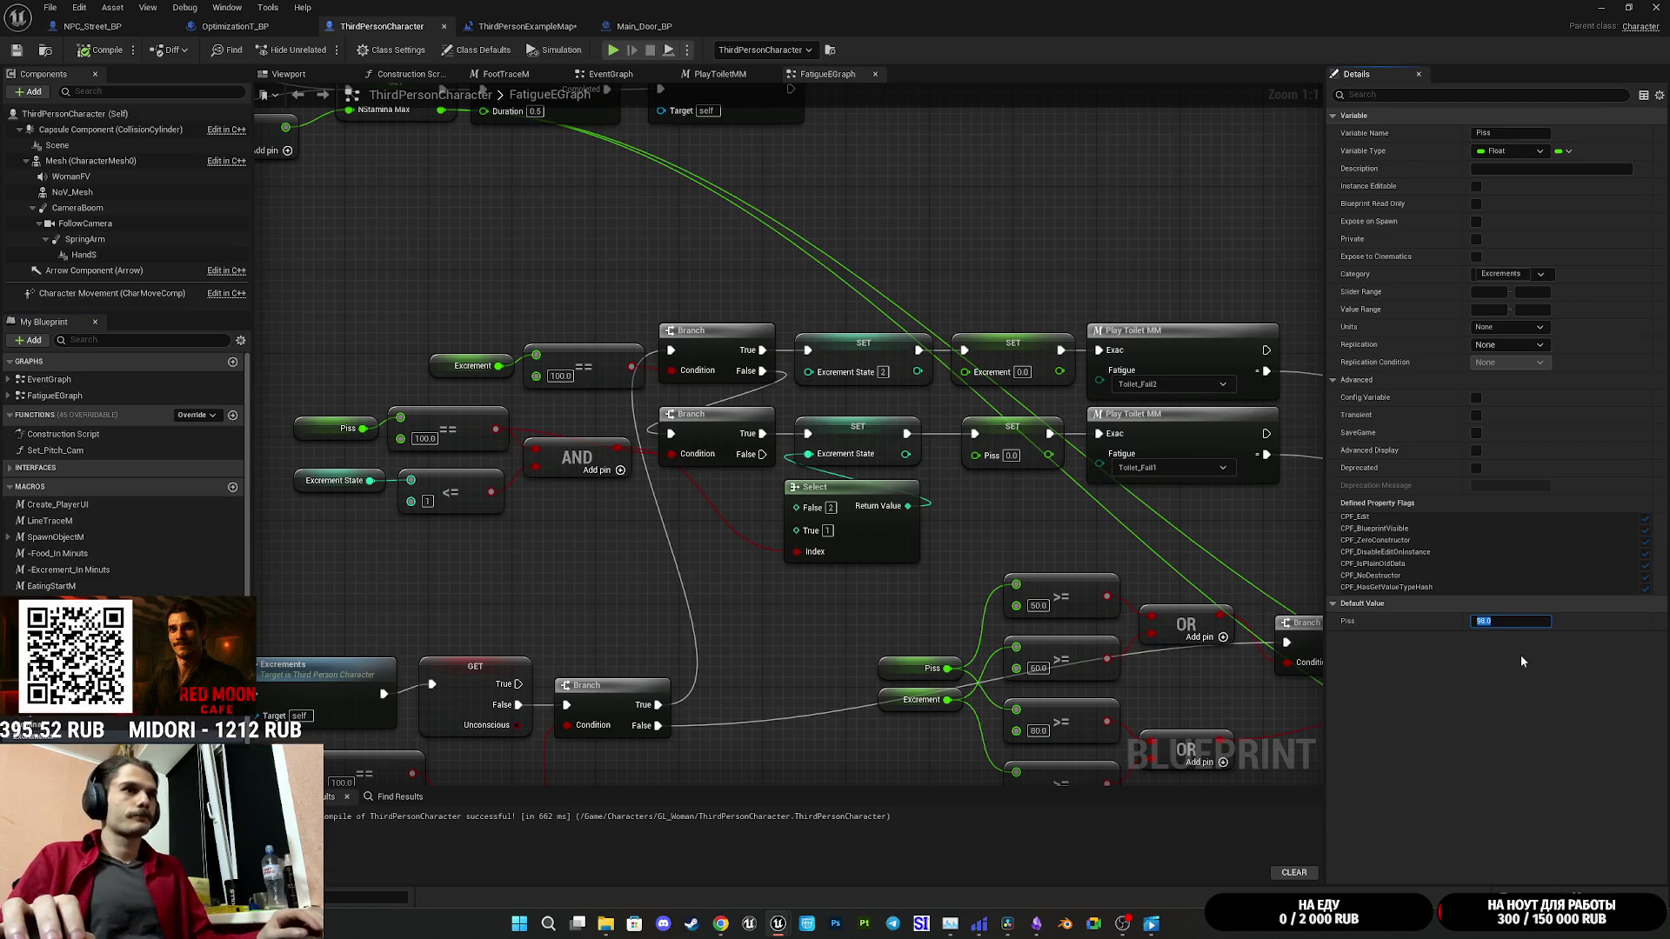
pyautogui.write('5')
pyautogui.press('Return')
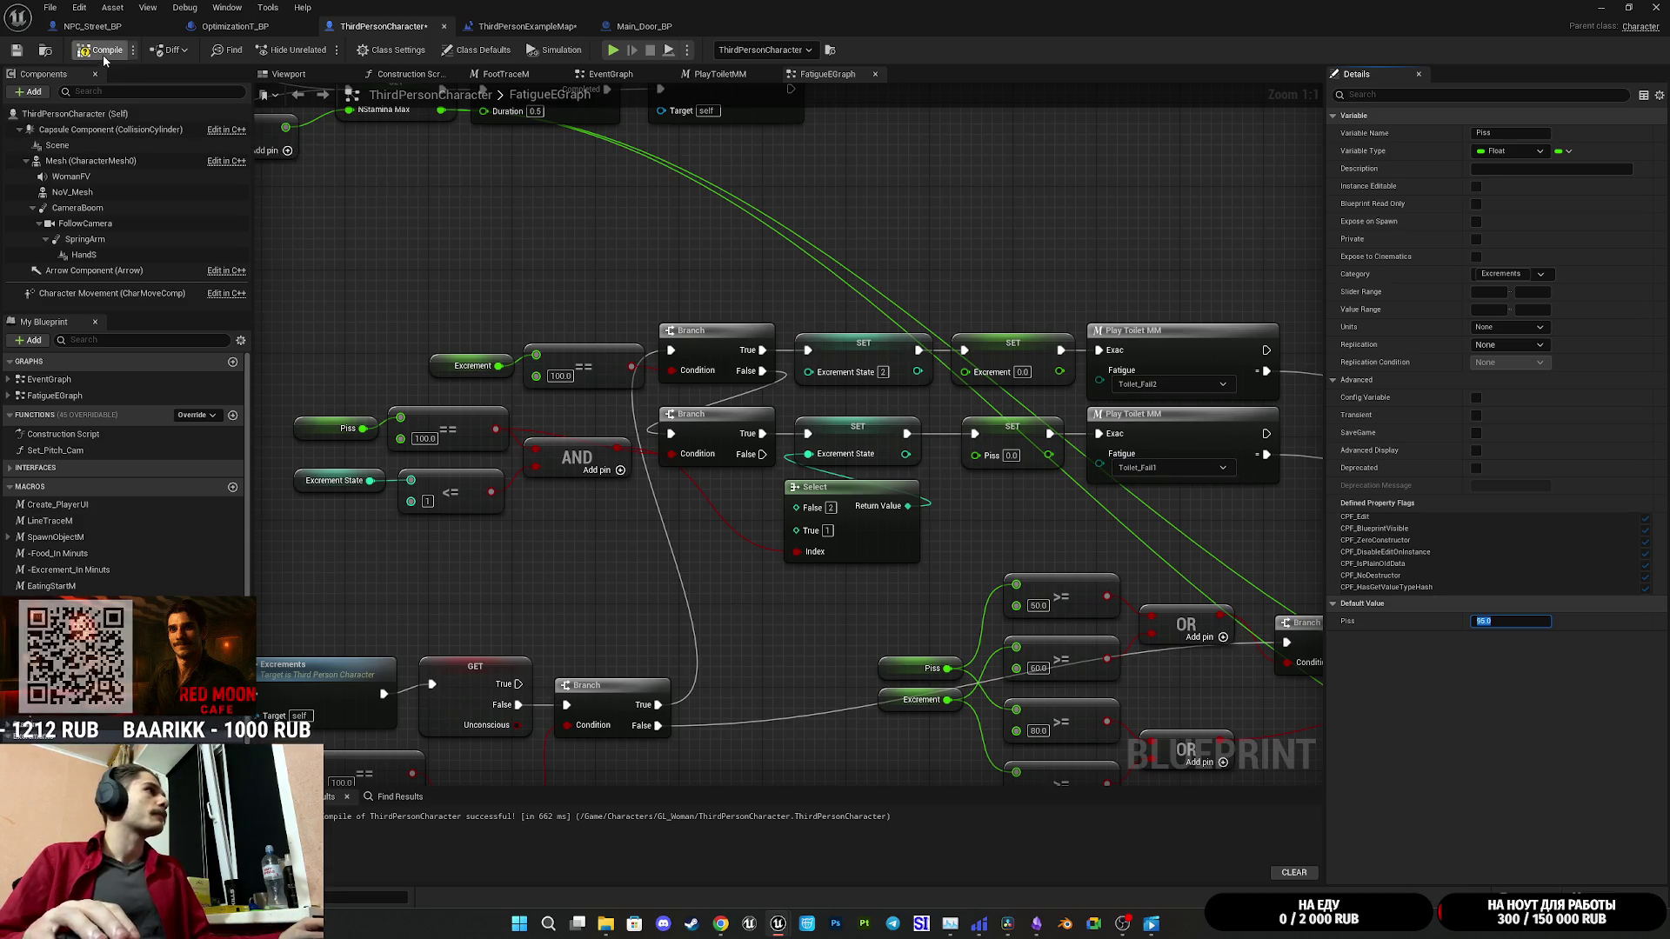
pyautogui.click(18, 49)
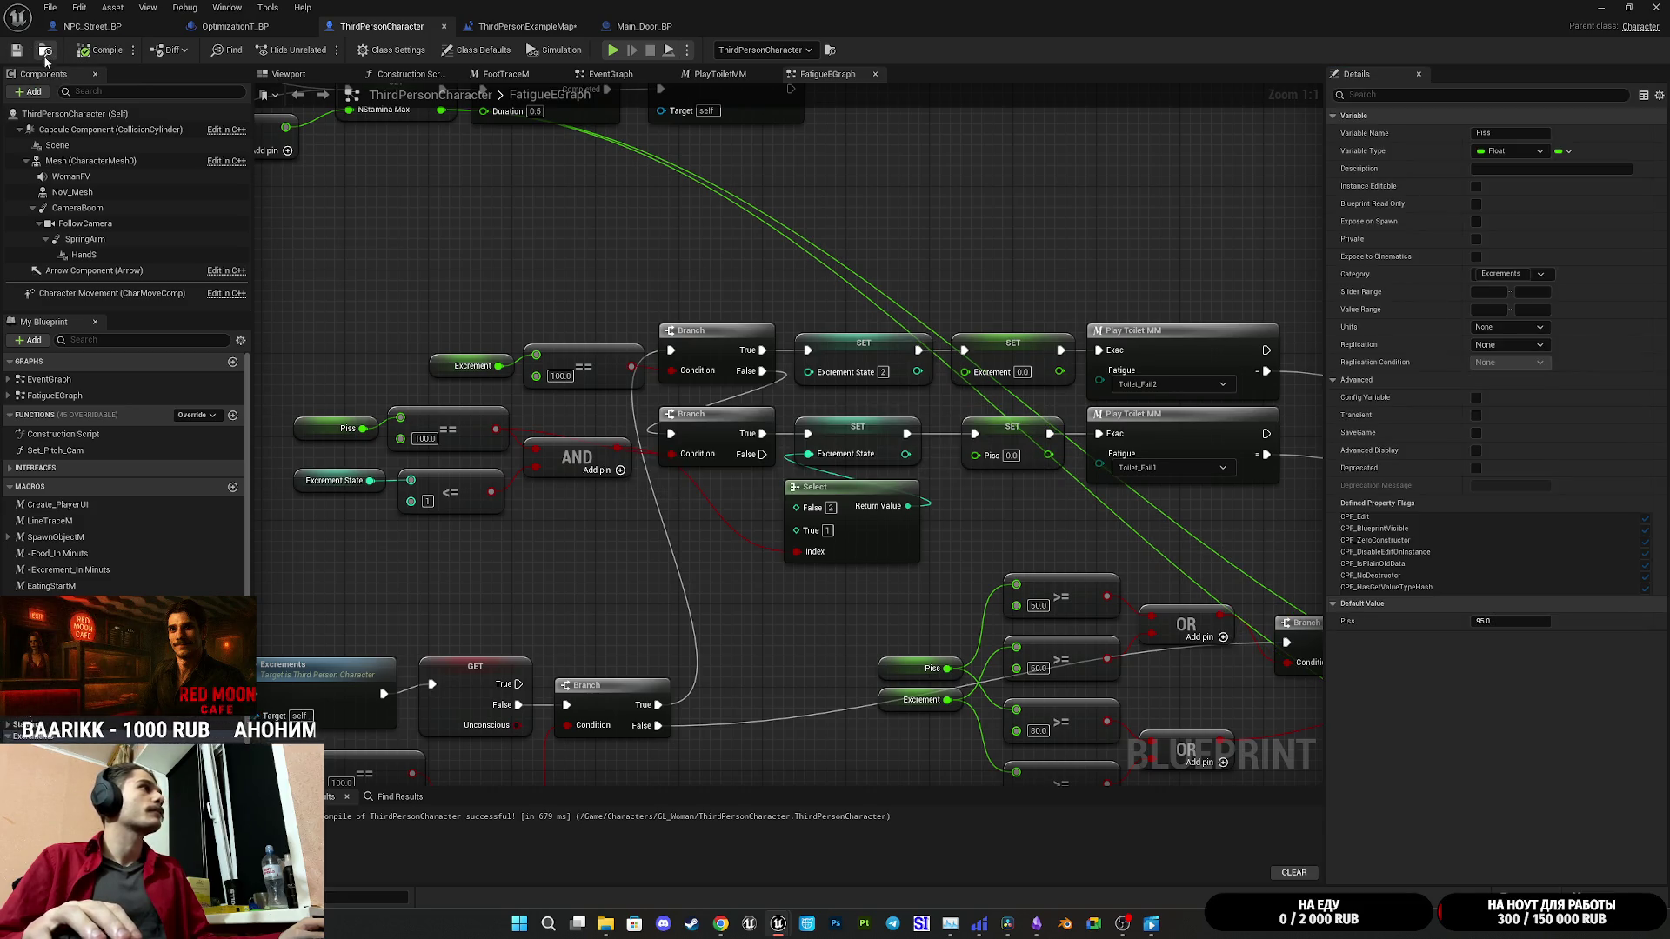
pyautogui.click(1601, 7)
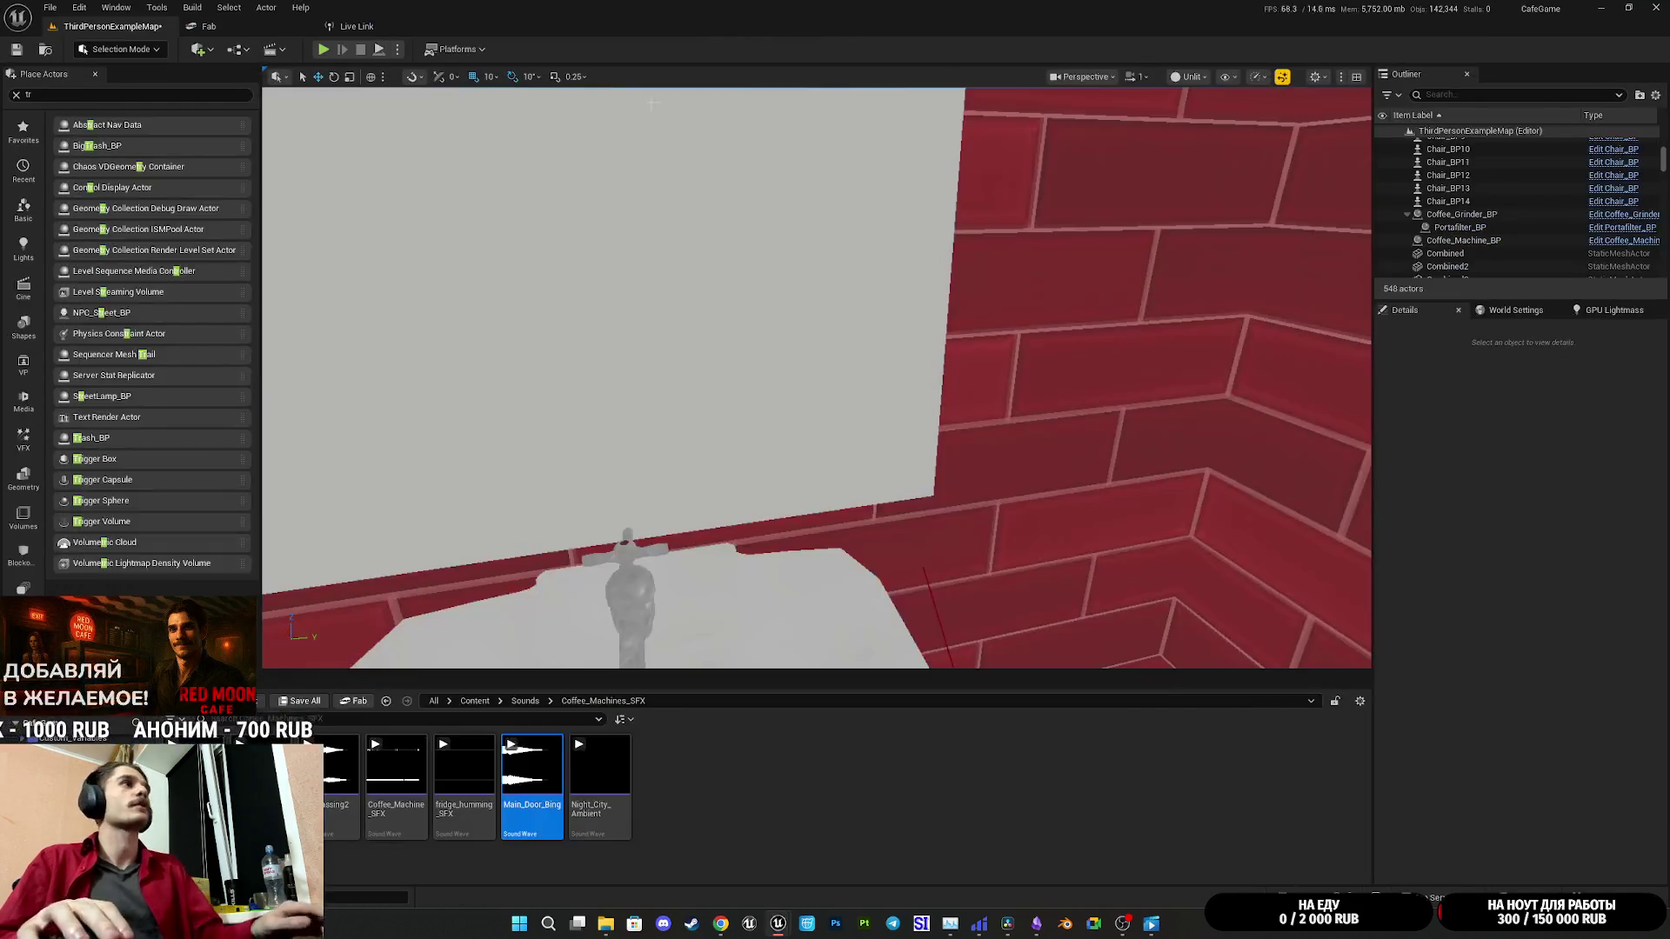
pyautogui.click(326, 49)
pyautogui.press('F11')
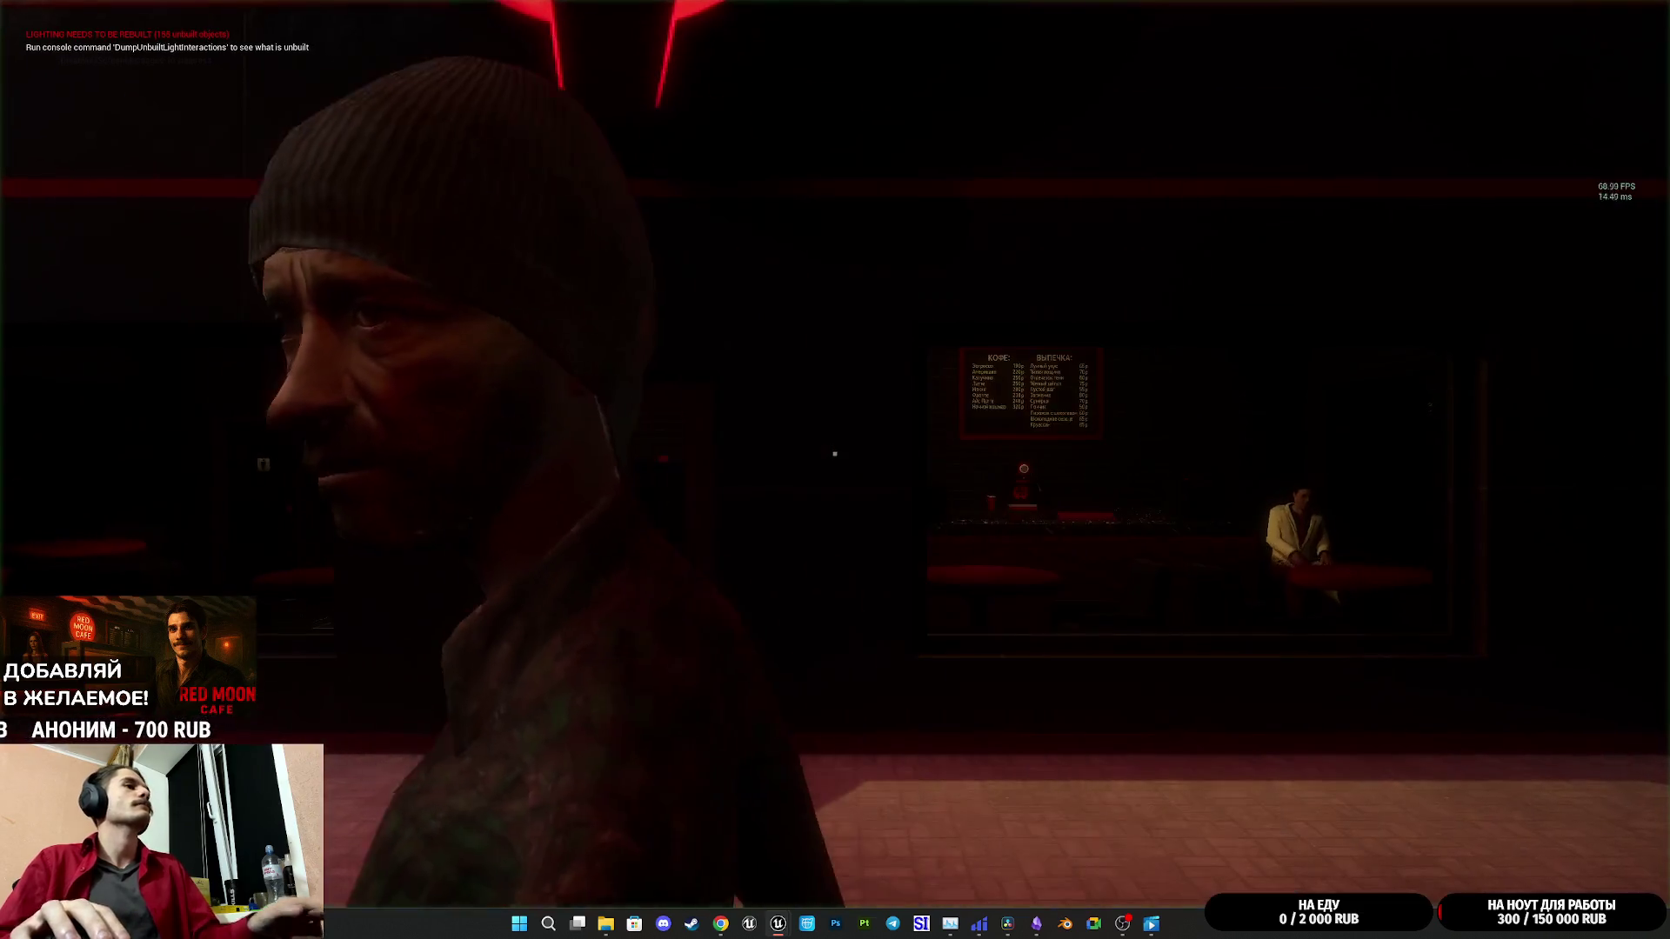
pyautogui.press('w')
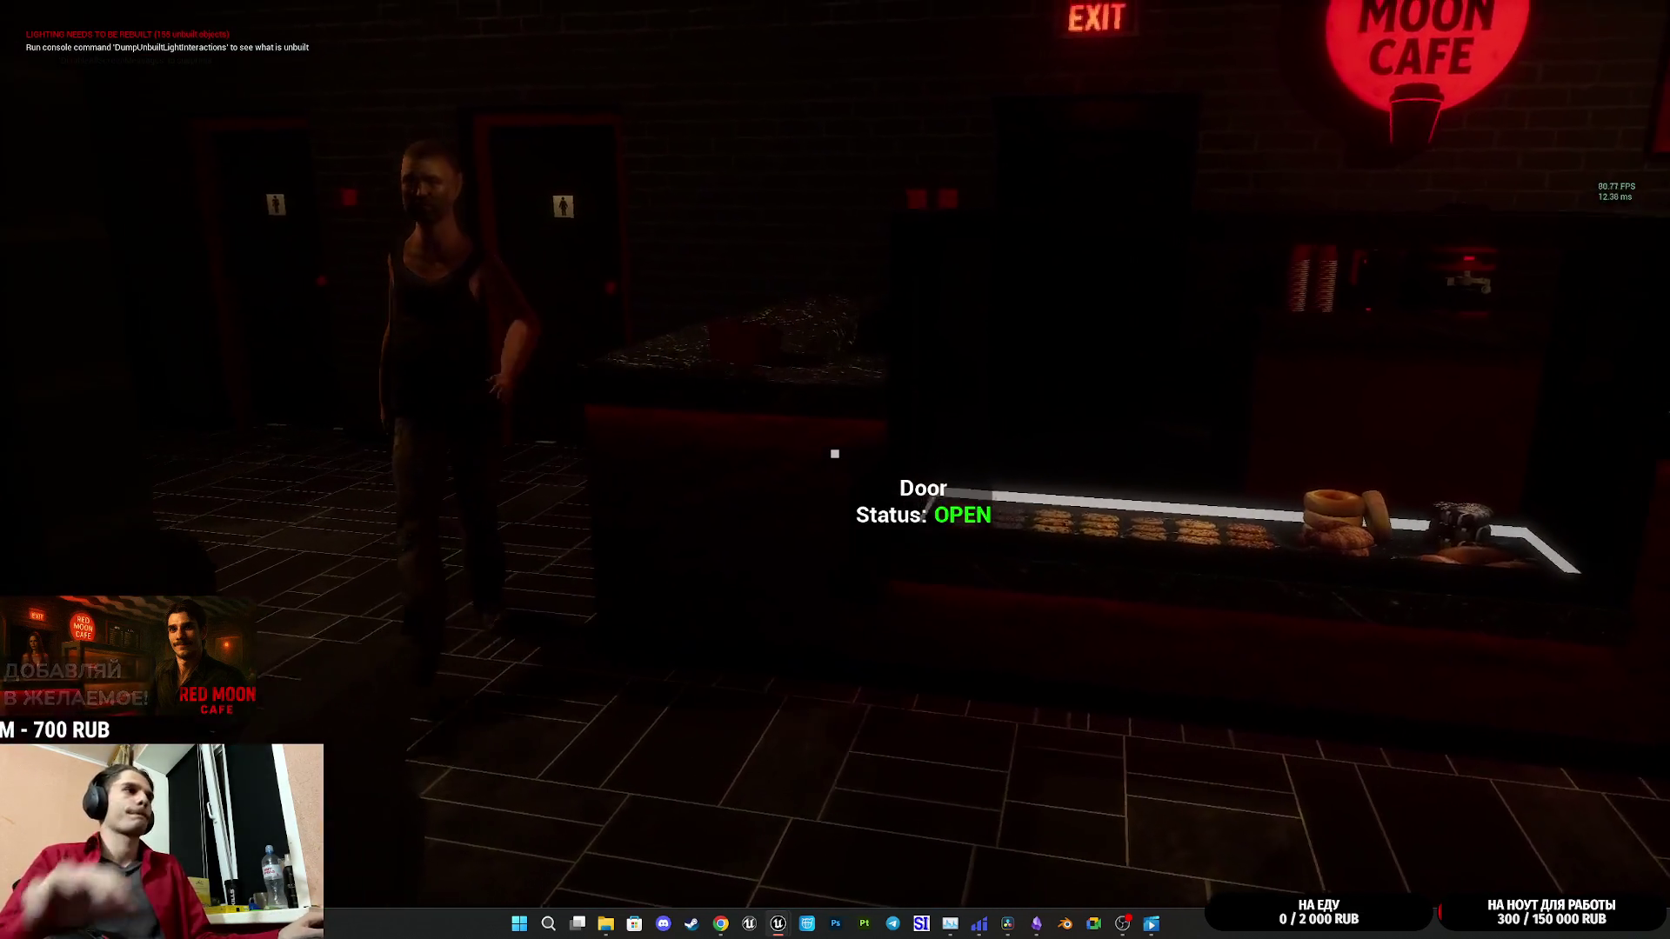
pyautogui.press('w')
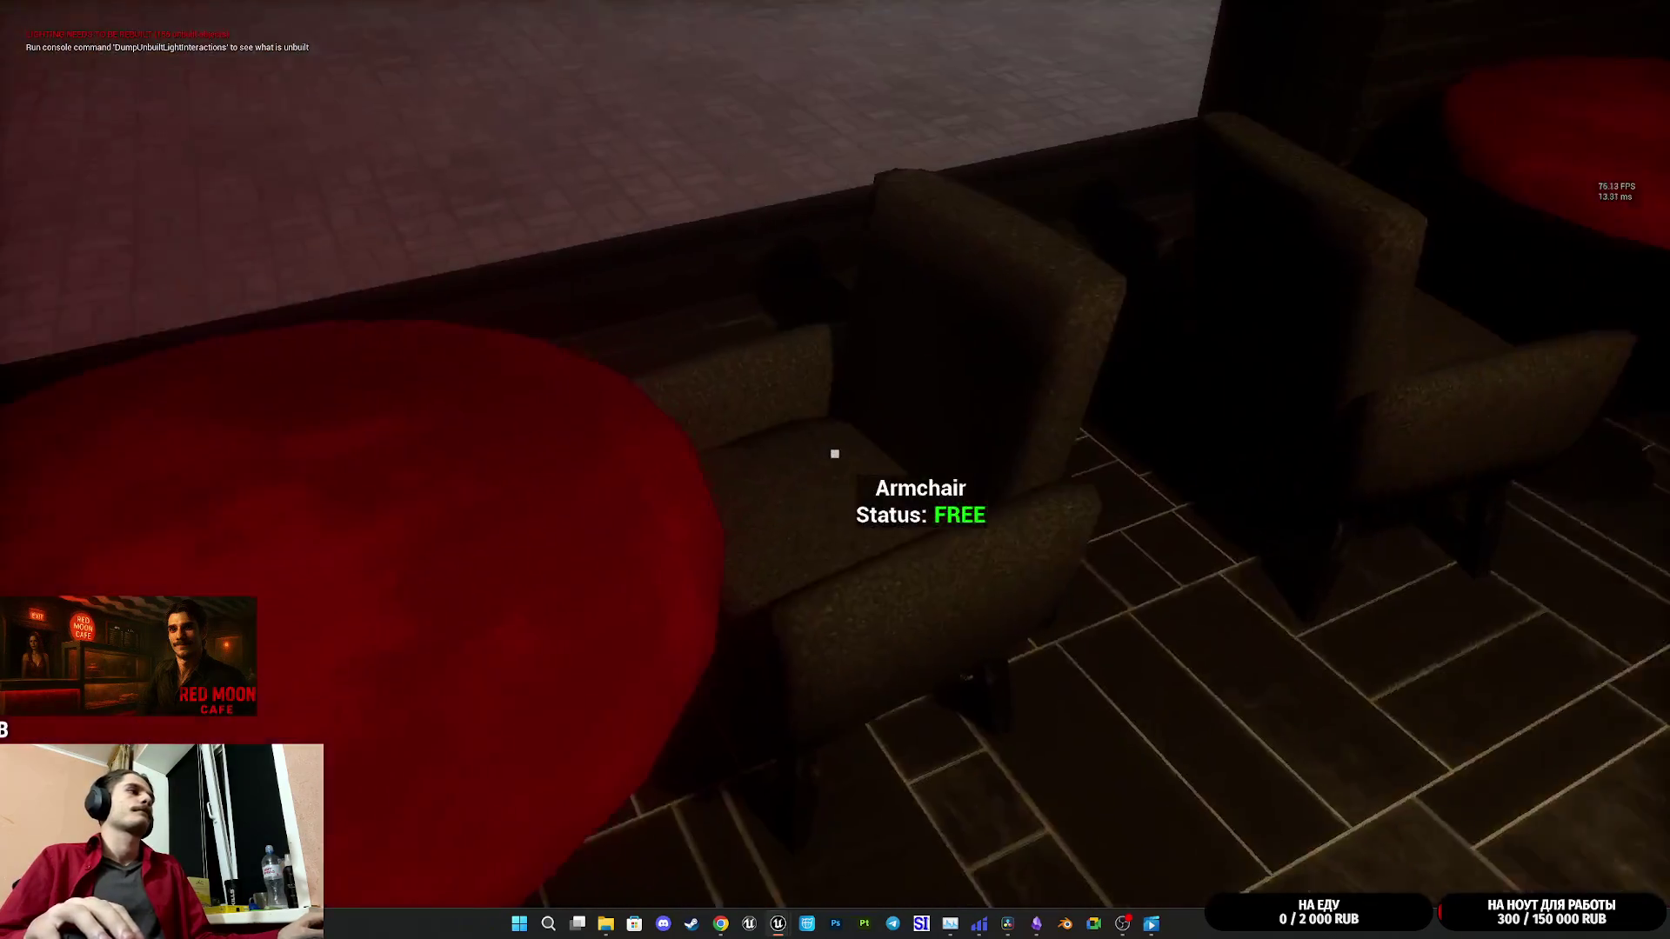
pyautogui.press('w')
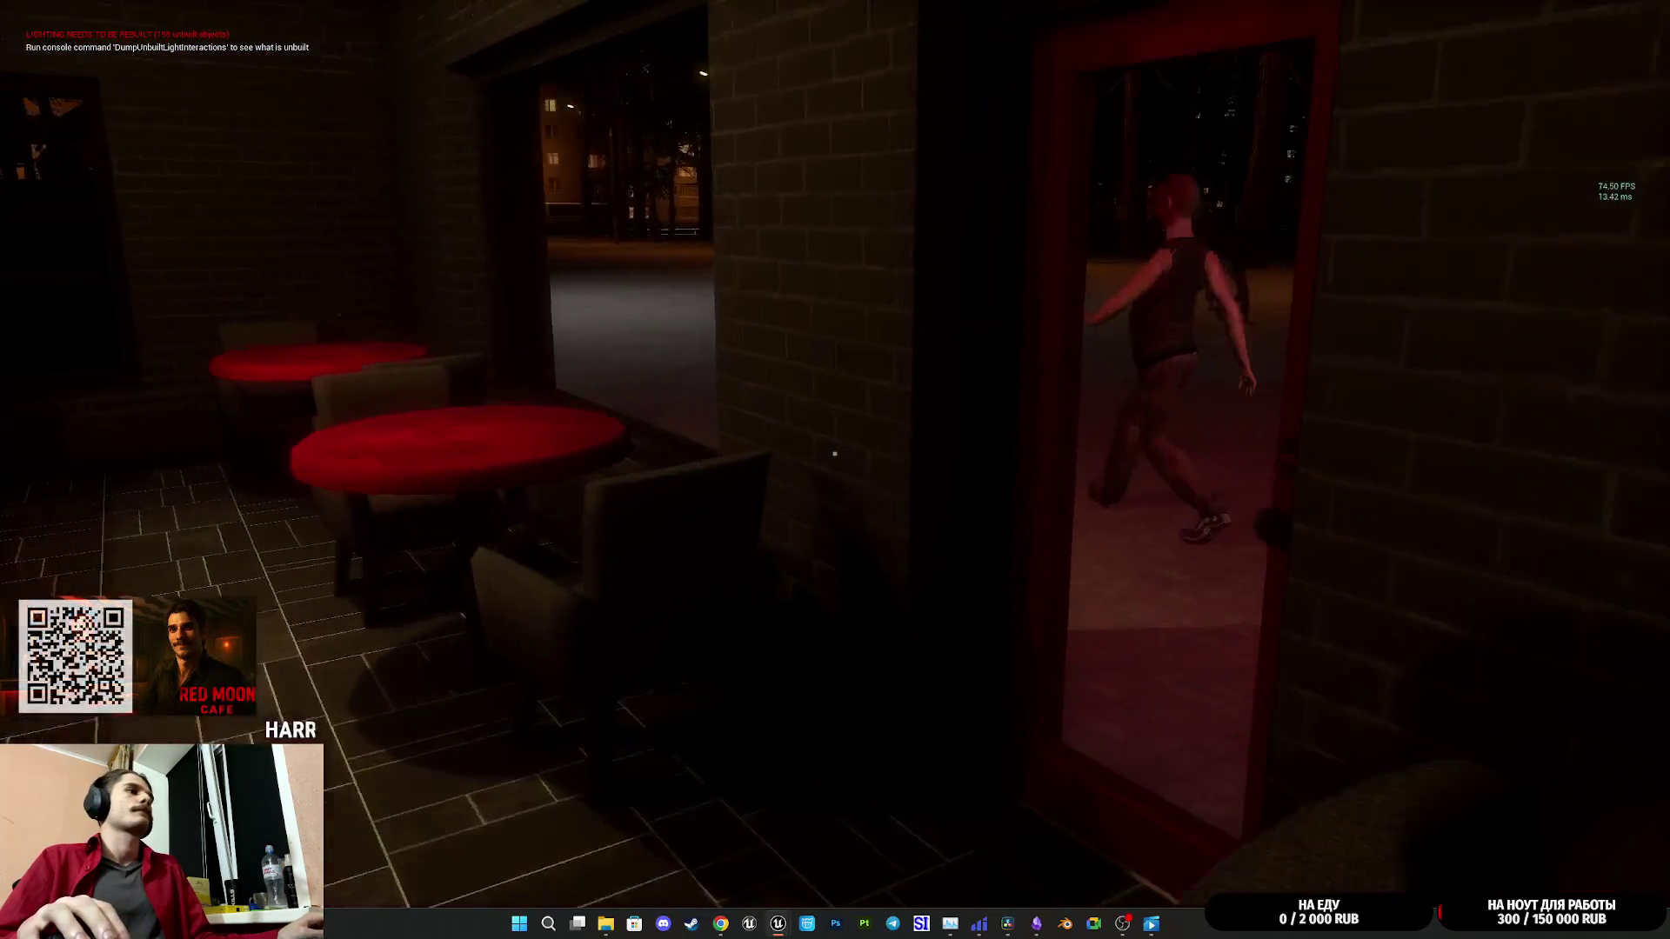
pyautogui.press('w')
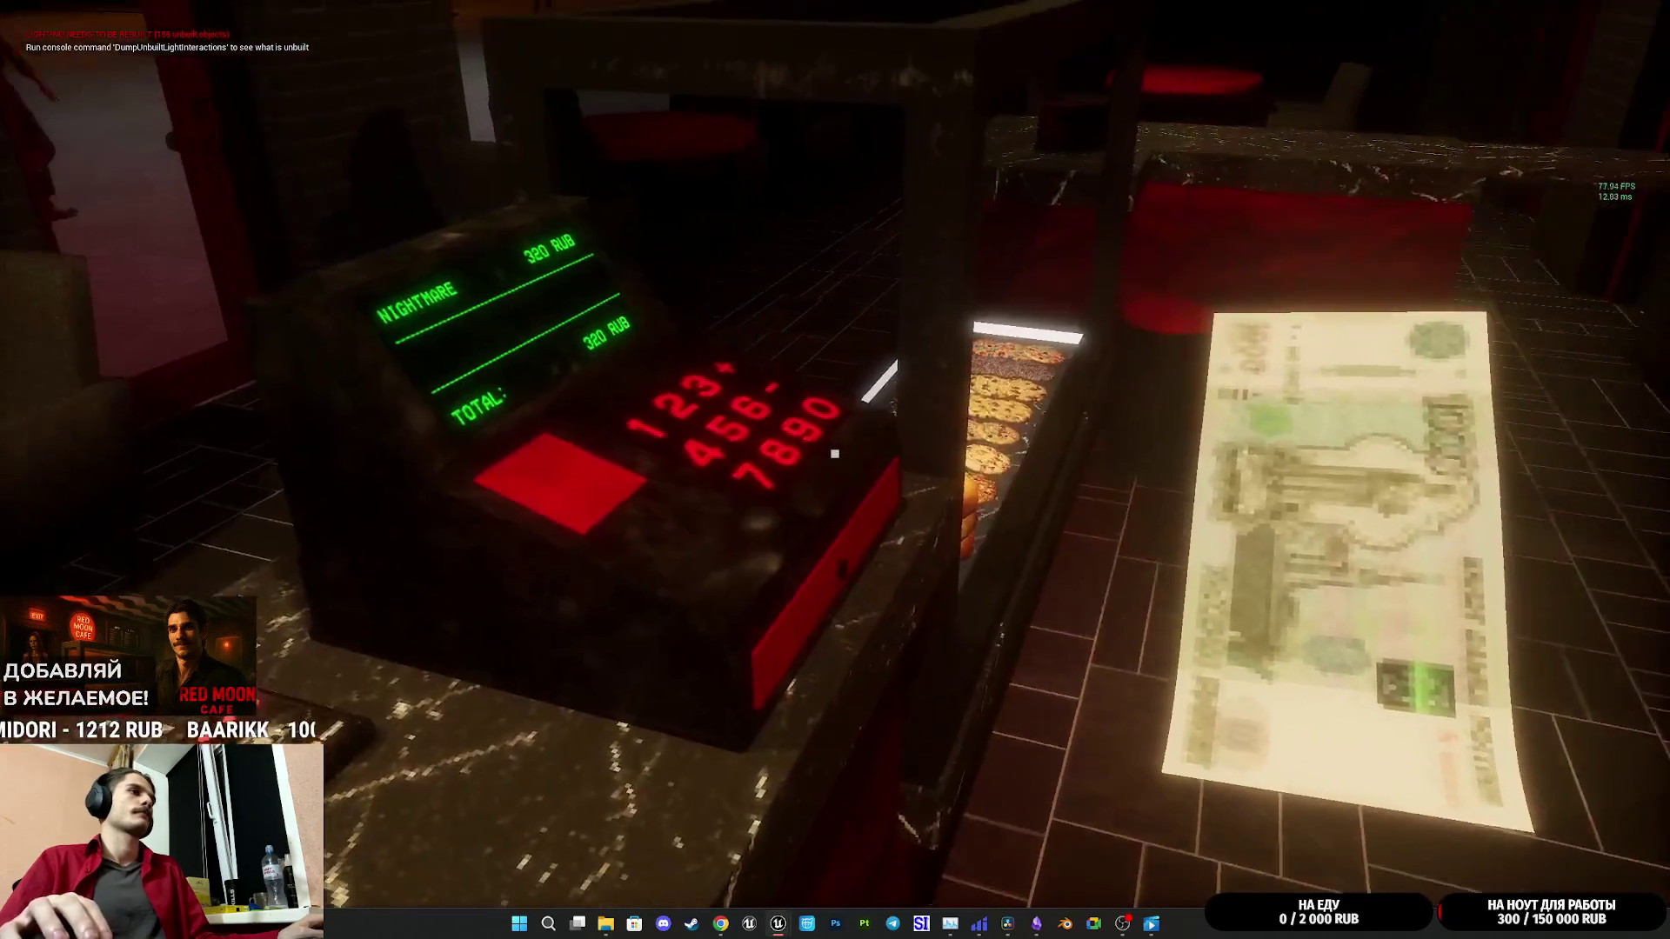
pyautogui.click(835, 453)
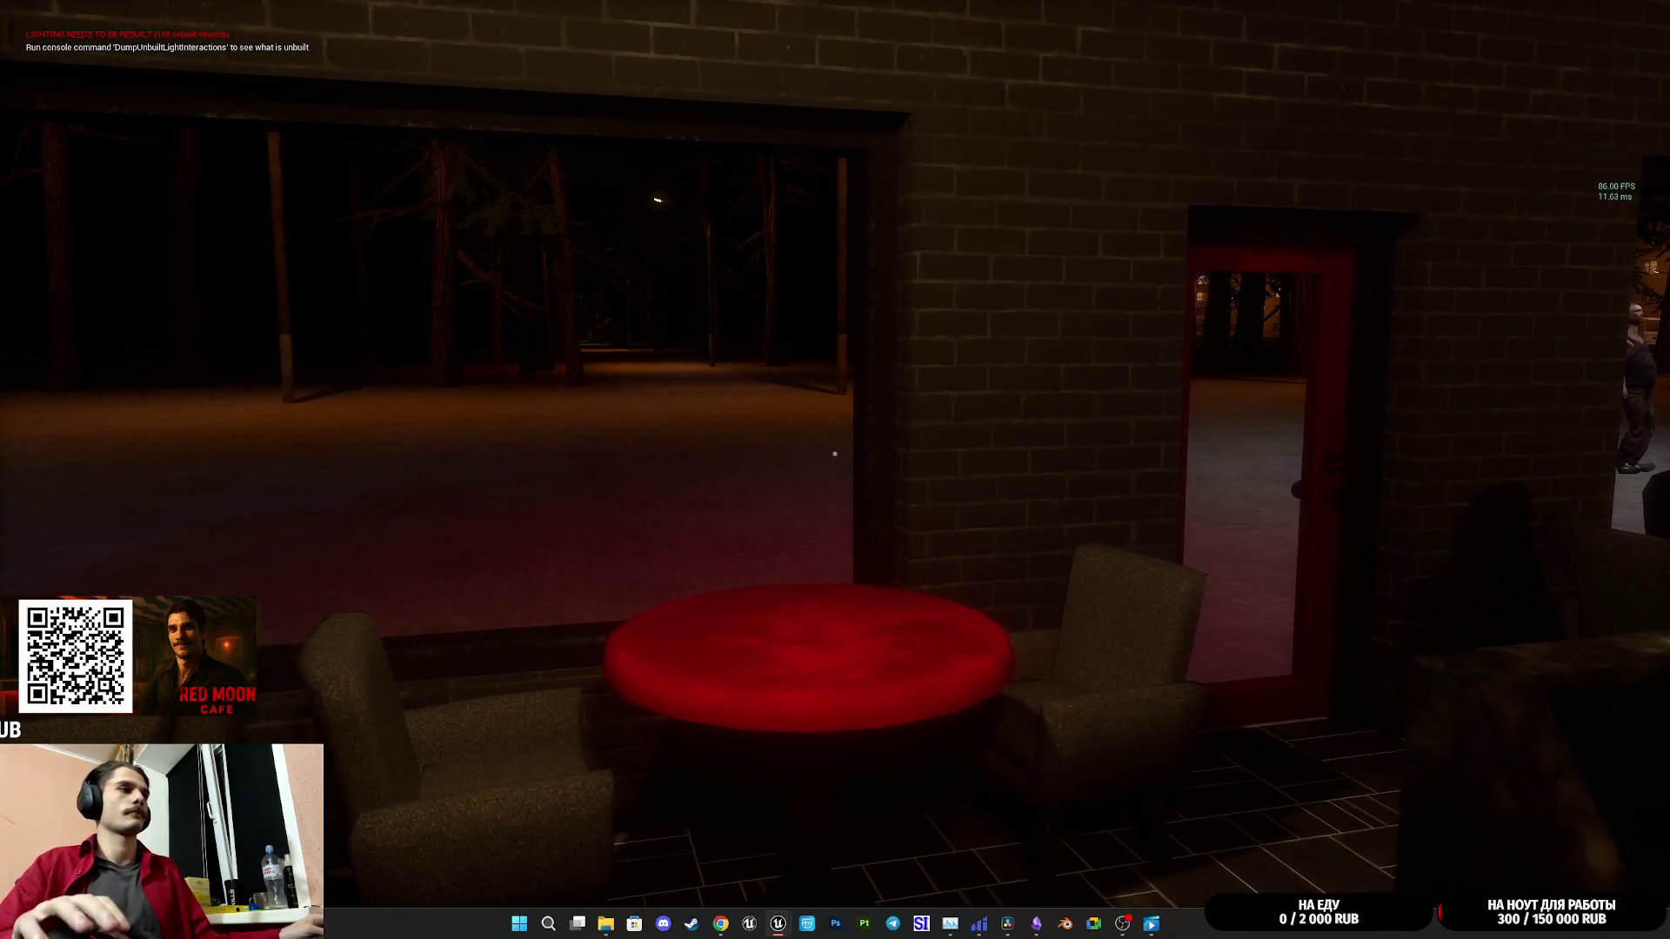
pyautogui.press('super')
pyautogui.moveTo(777, 924)
pyautogui.click(849, 857)
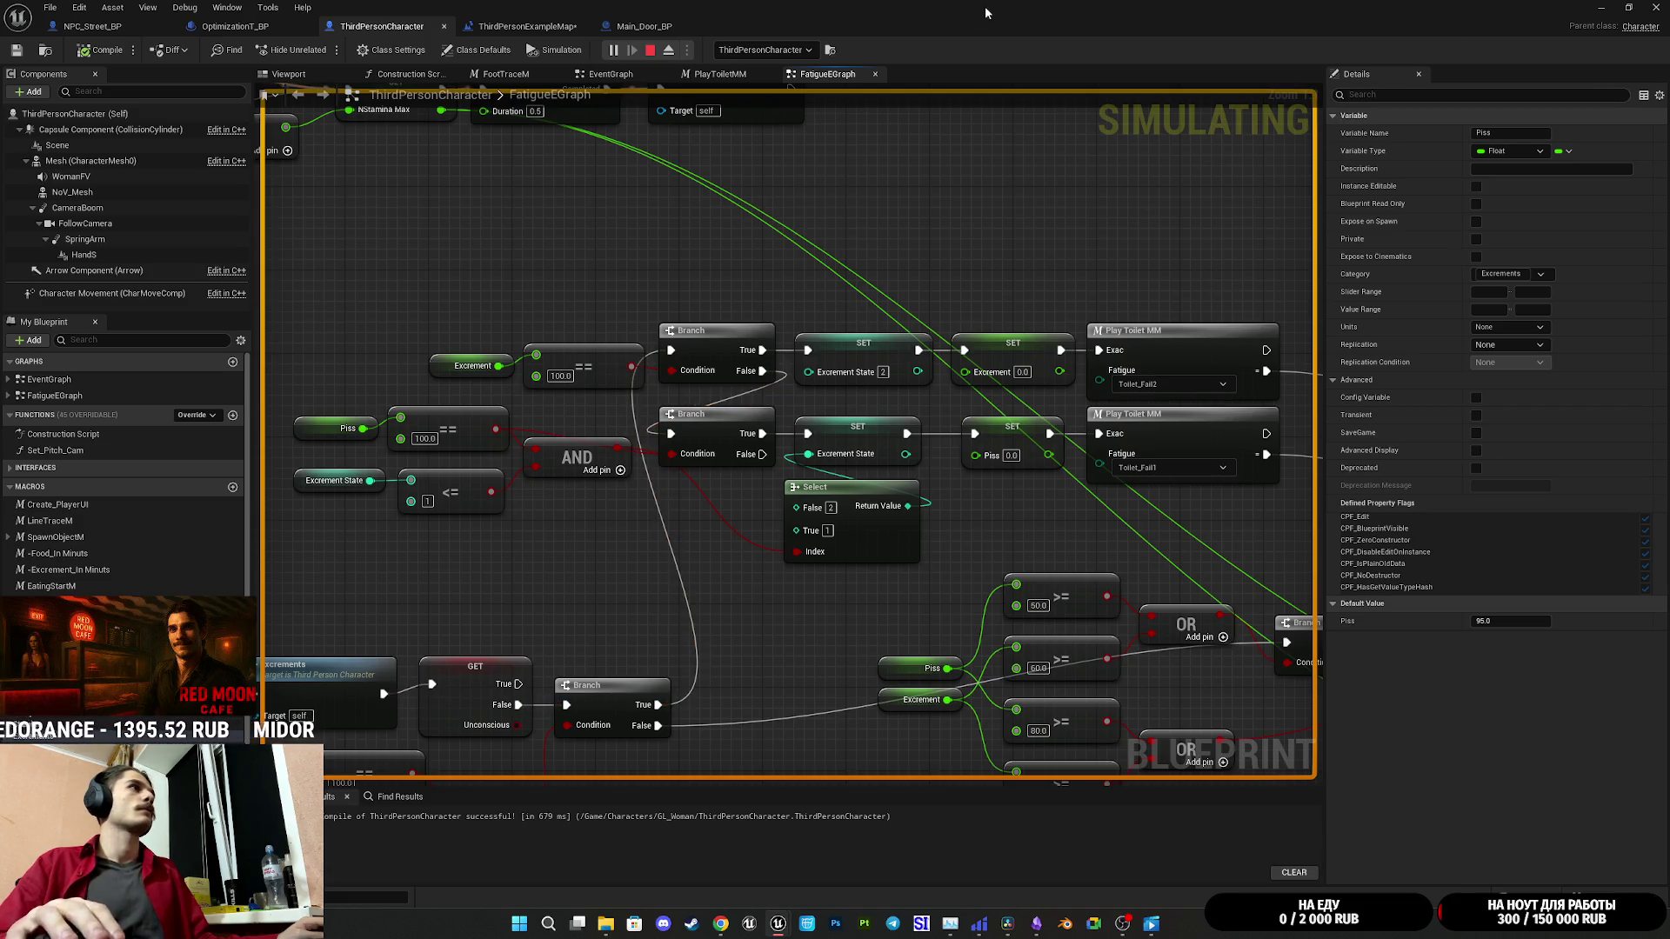
pyautogui.hotkey('alt', 'Tab')
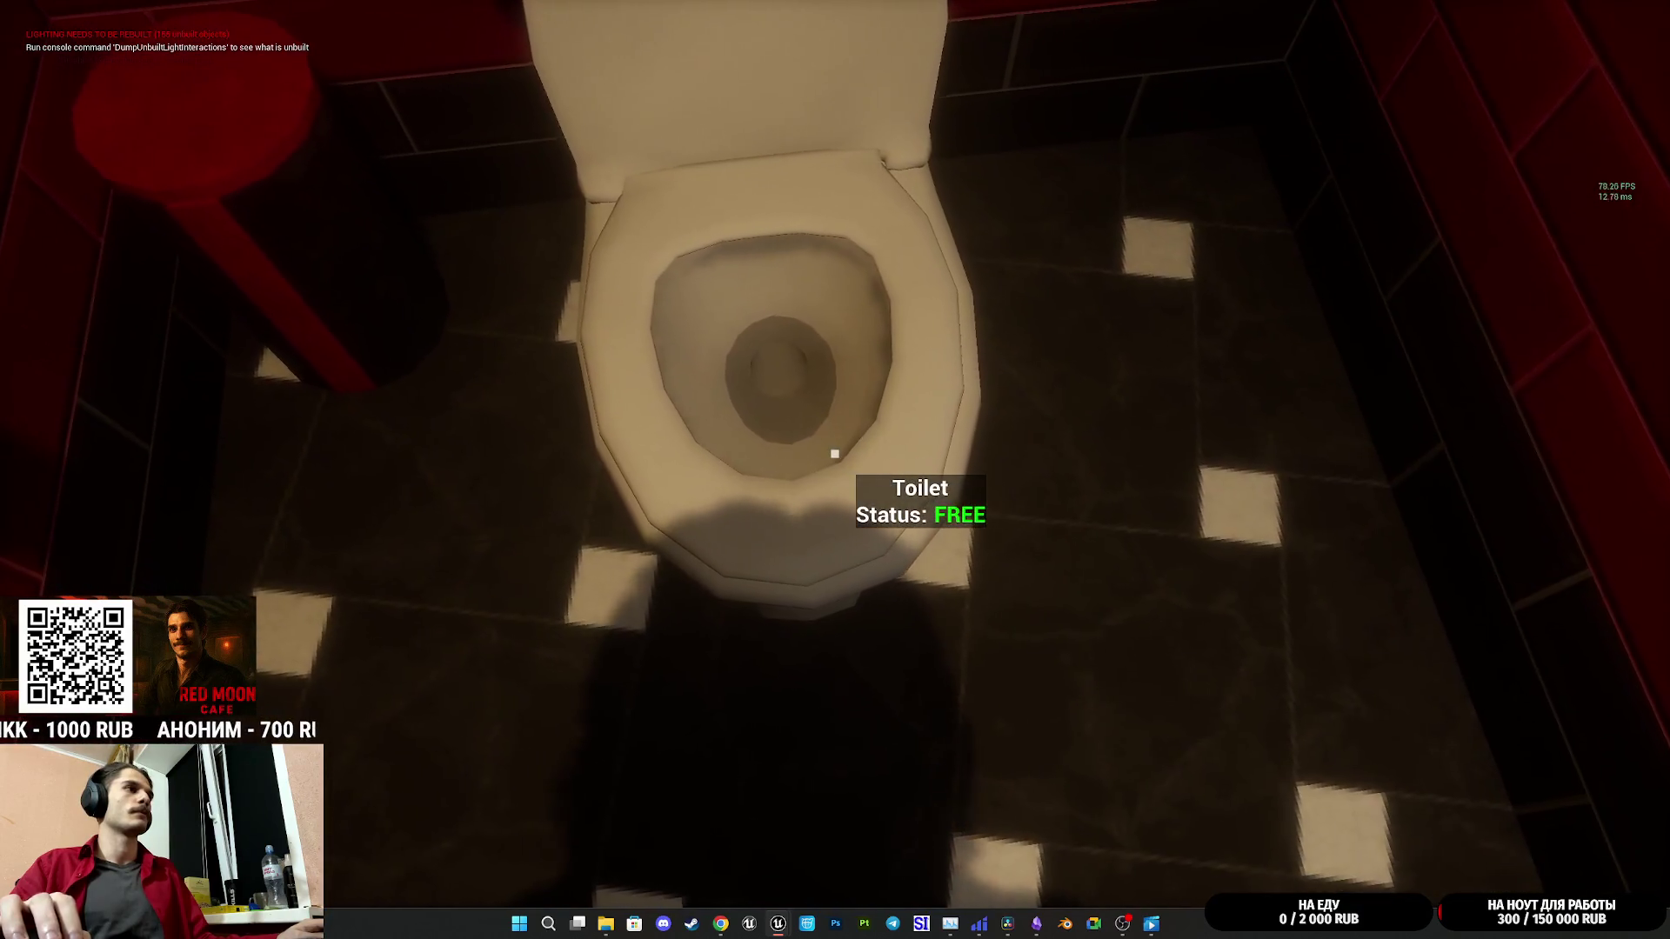
pyautogui.press('w')
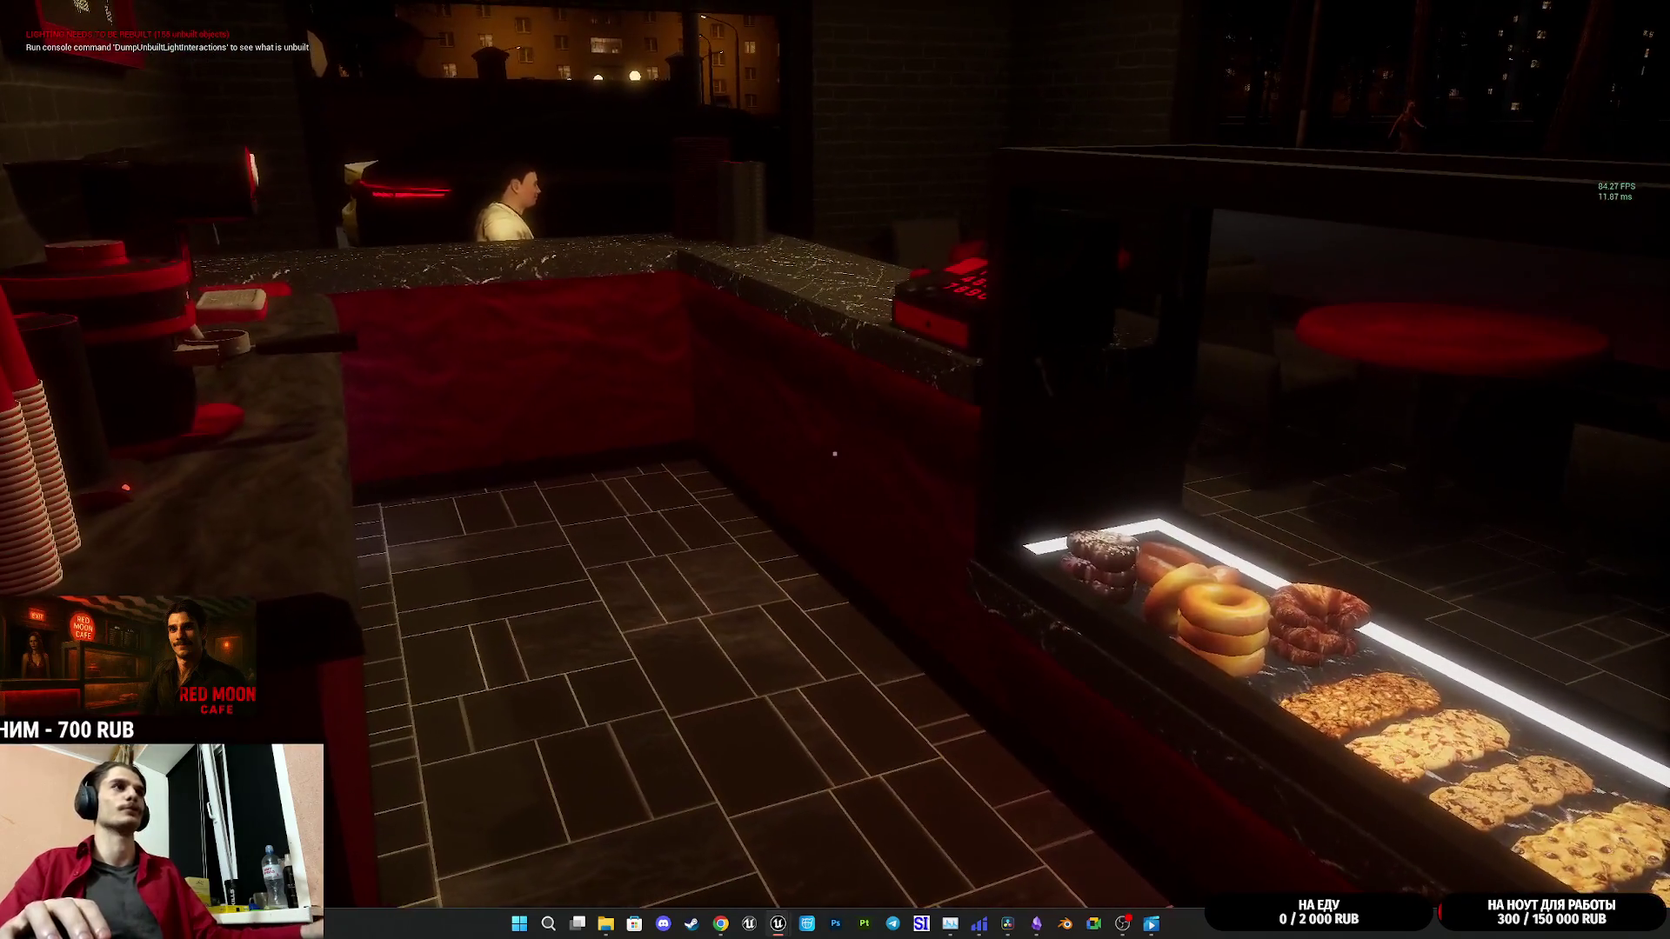
pyautogui.press('Escape')
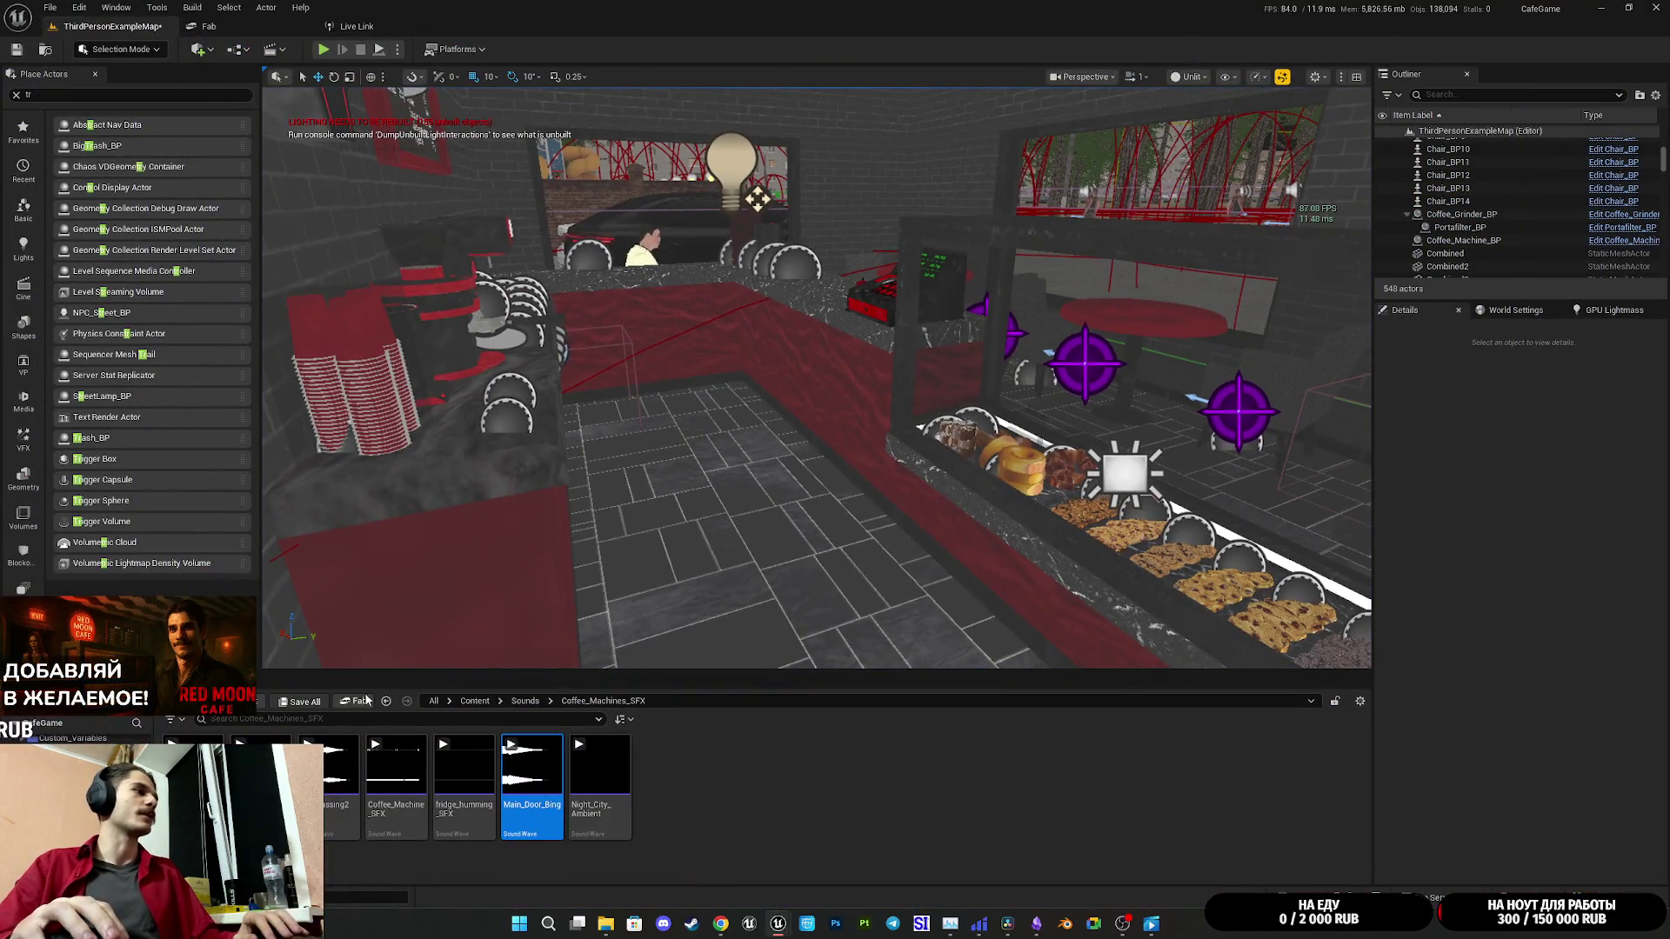
# Step: Save the map and bring up the ThirdPersonCharacter blueprint's graph
pyautogui.click(324, 702)
pyautogui.click(945, 610)
pyautogui.moveTo(779, 924)
pyautogui.click(837, 853)
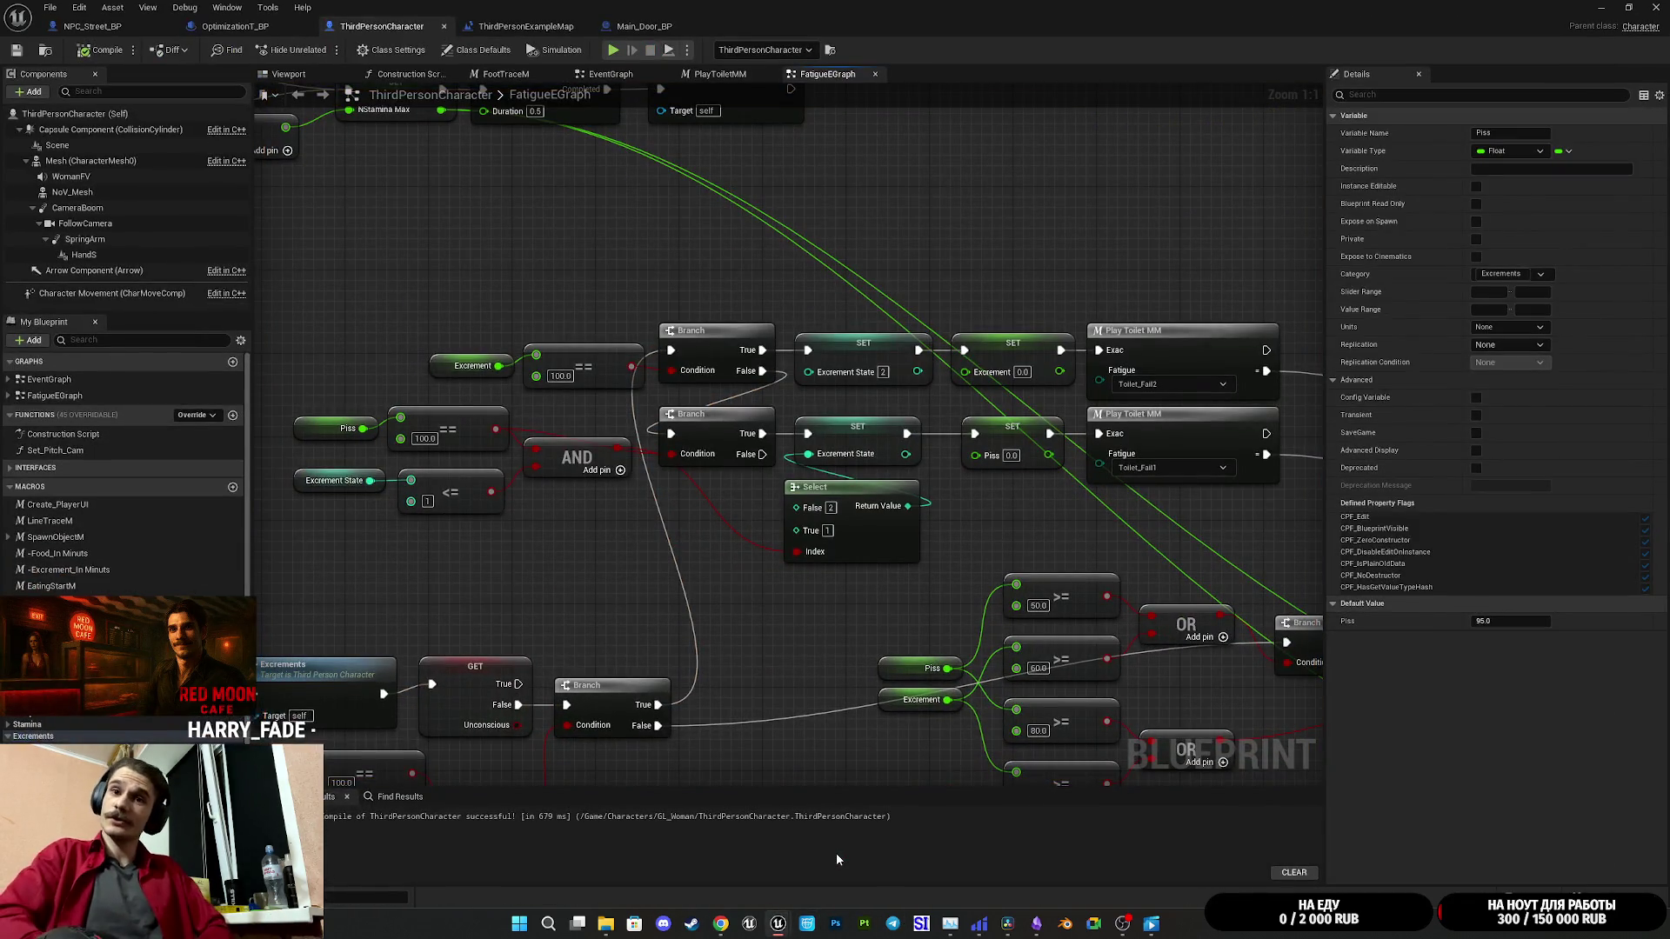
pyautogui.moveTo(788, 620); pyautogui.dragTo(958, 680)
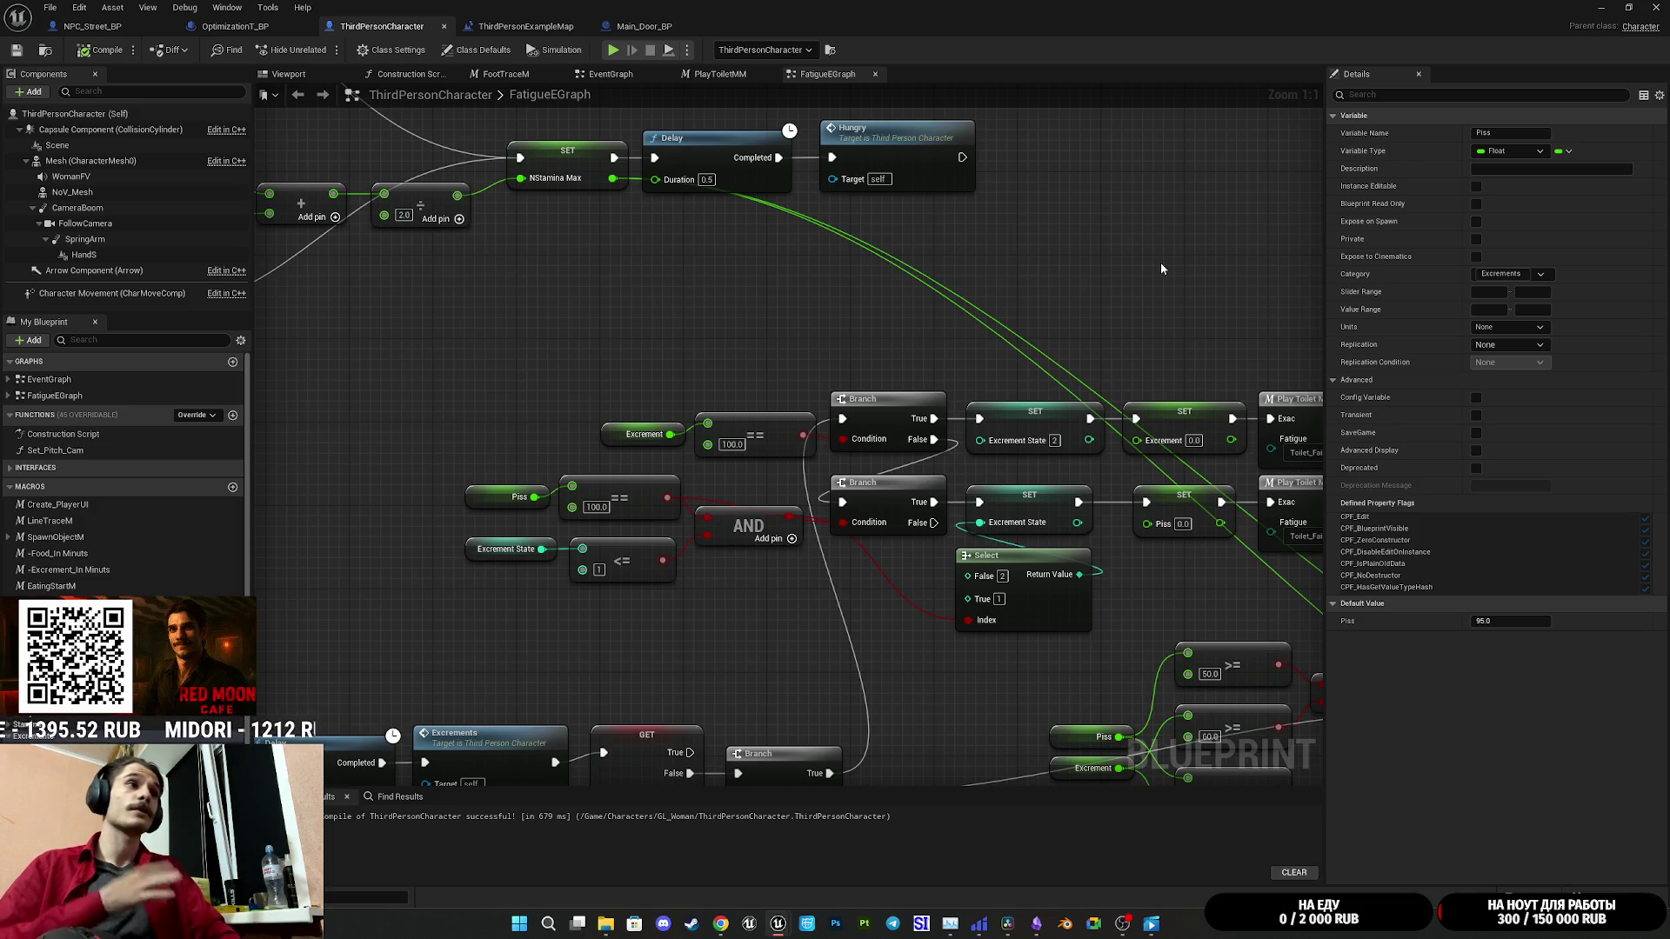
pyautogui.moveTo(1161, 269); pyautogui.dragTo(953, 265)
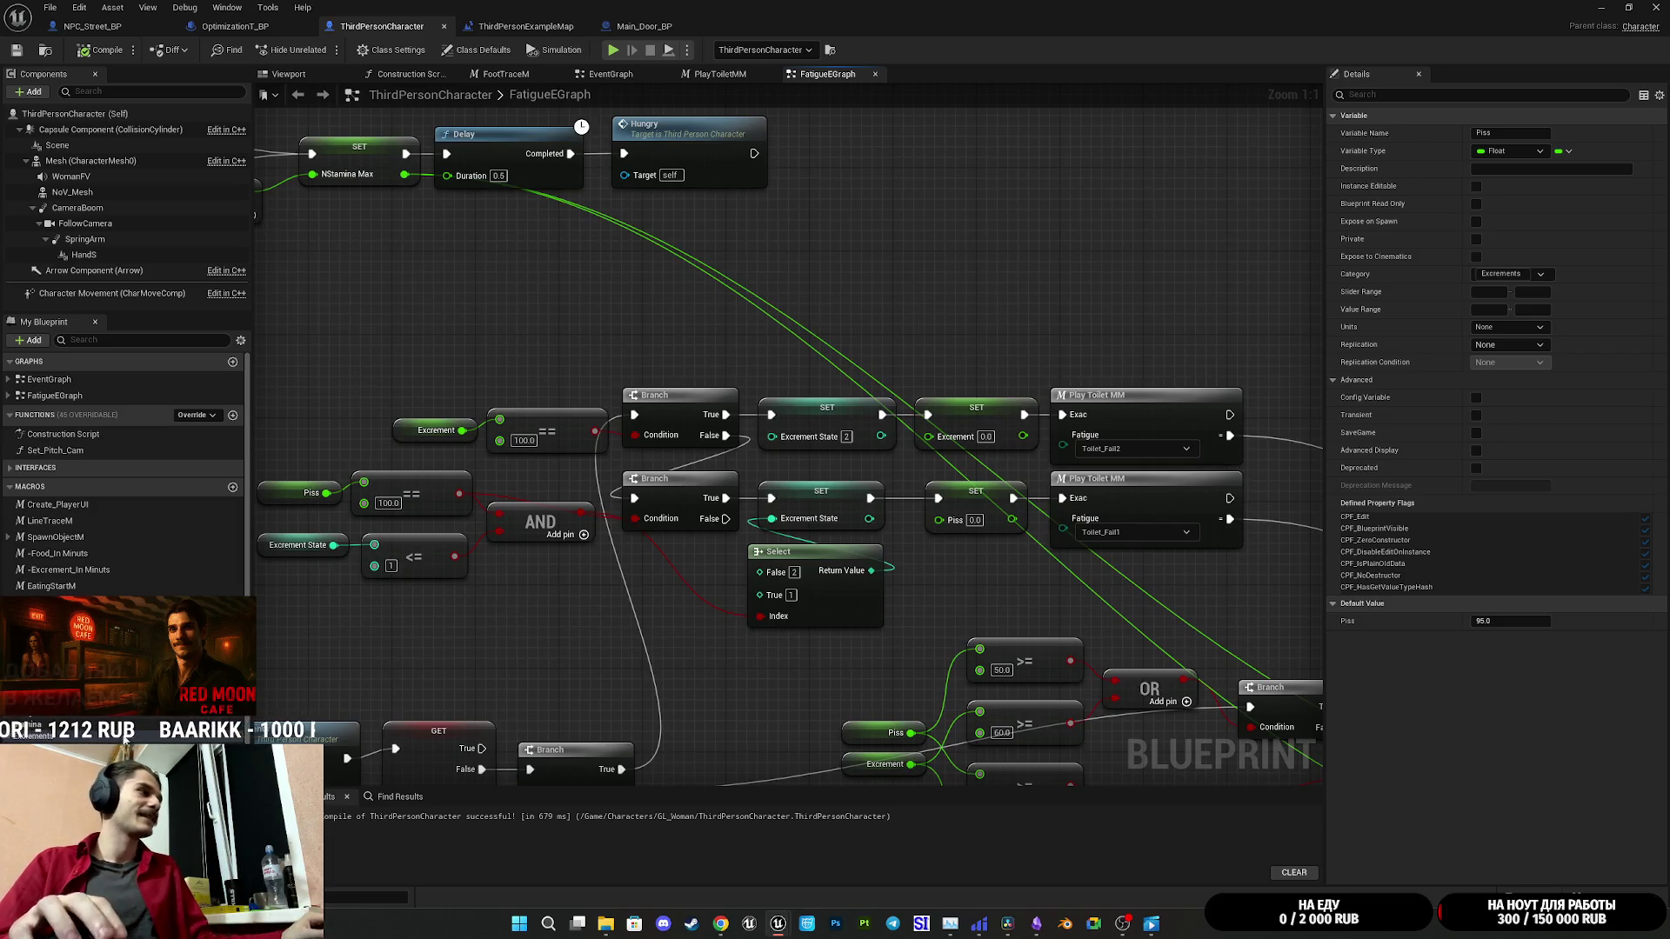
# Step: Set the Excrement default value to 25.0 and compile the ThirdPersonCharacter blueprint
pyautogui.click(1522, 622)
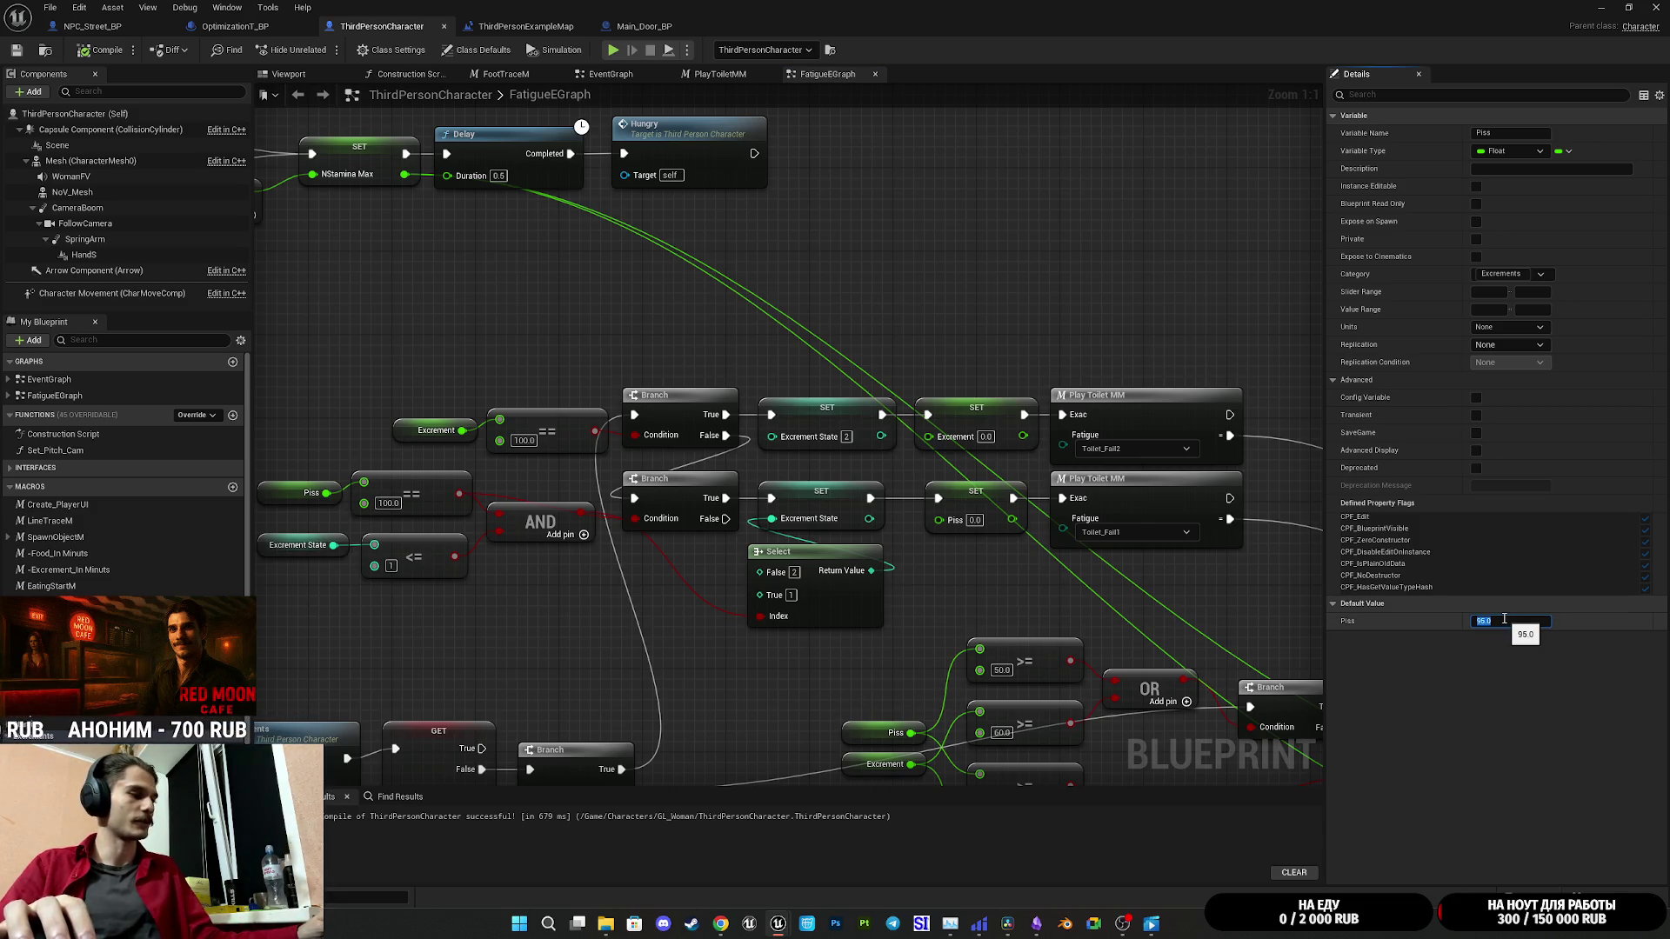
pyautogui.write('1')
pyautogui.click(35, 737)
pyautogui.click(1490, 622)
pyautogui.write('25')
pyautogui.press('Return')
pyautogui.click(100, 59)
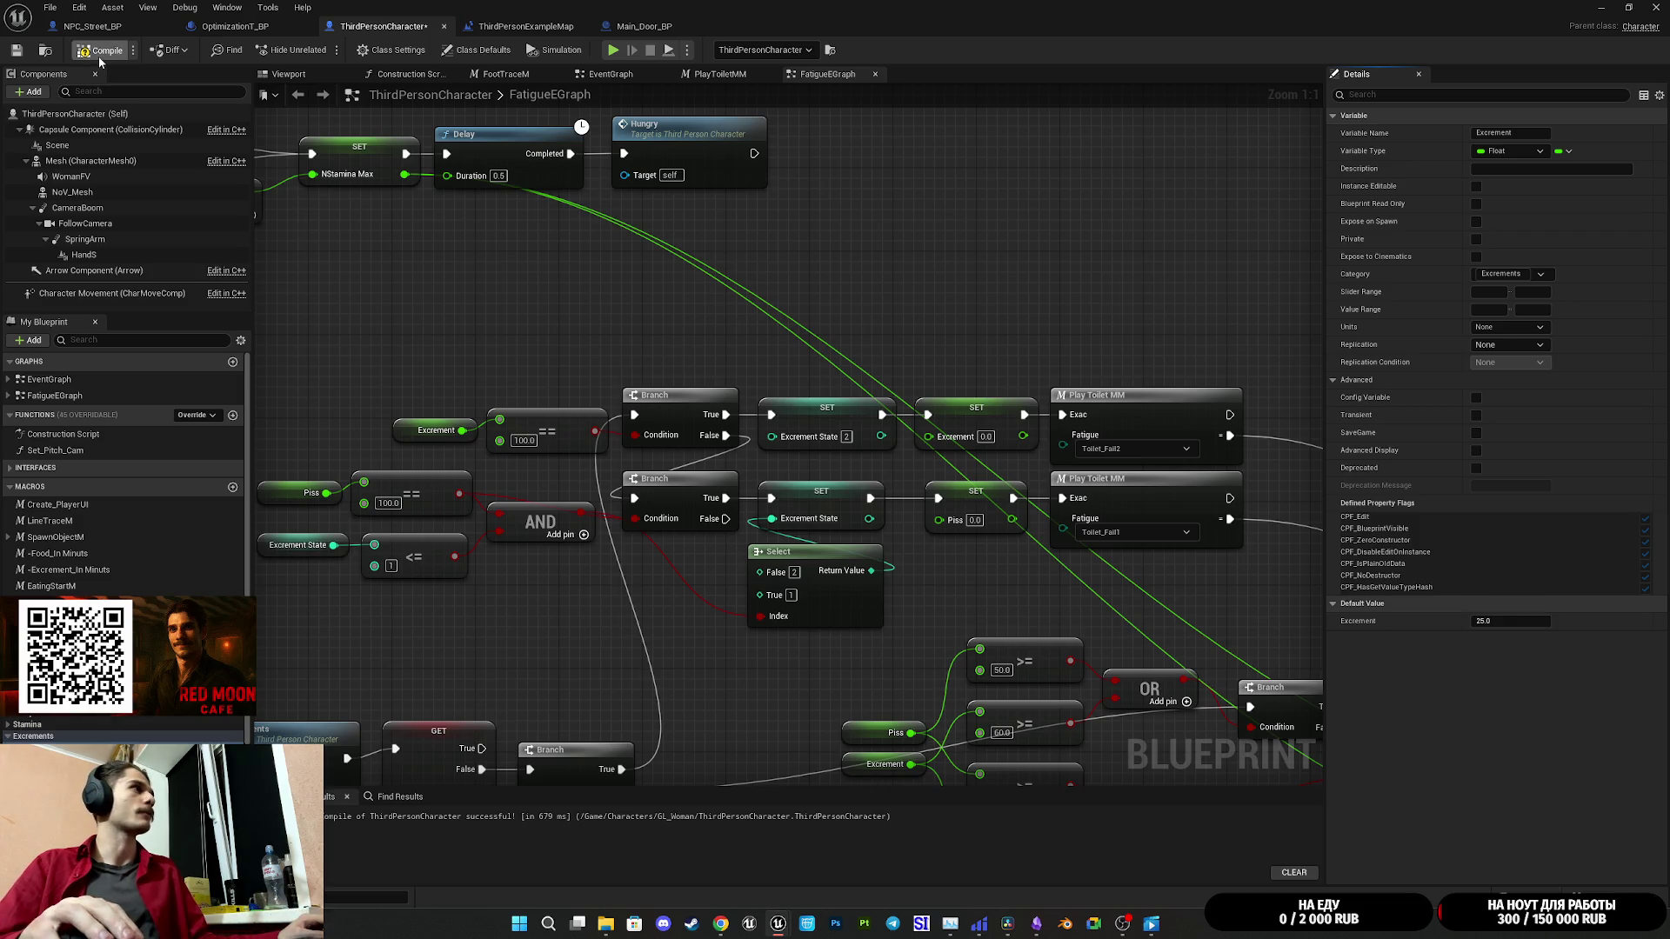
pyautogui.click(18, 52)
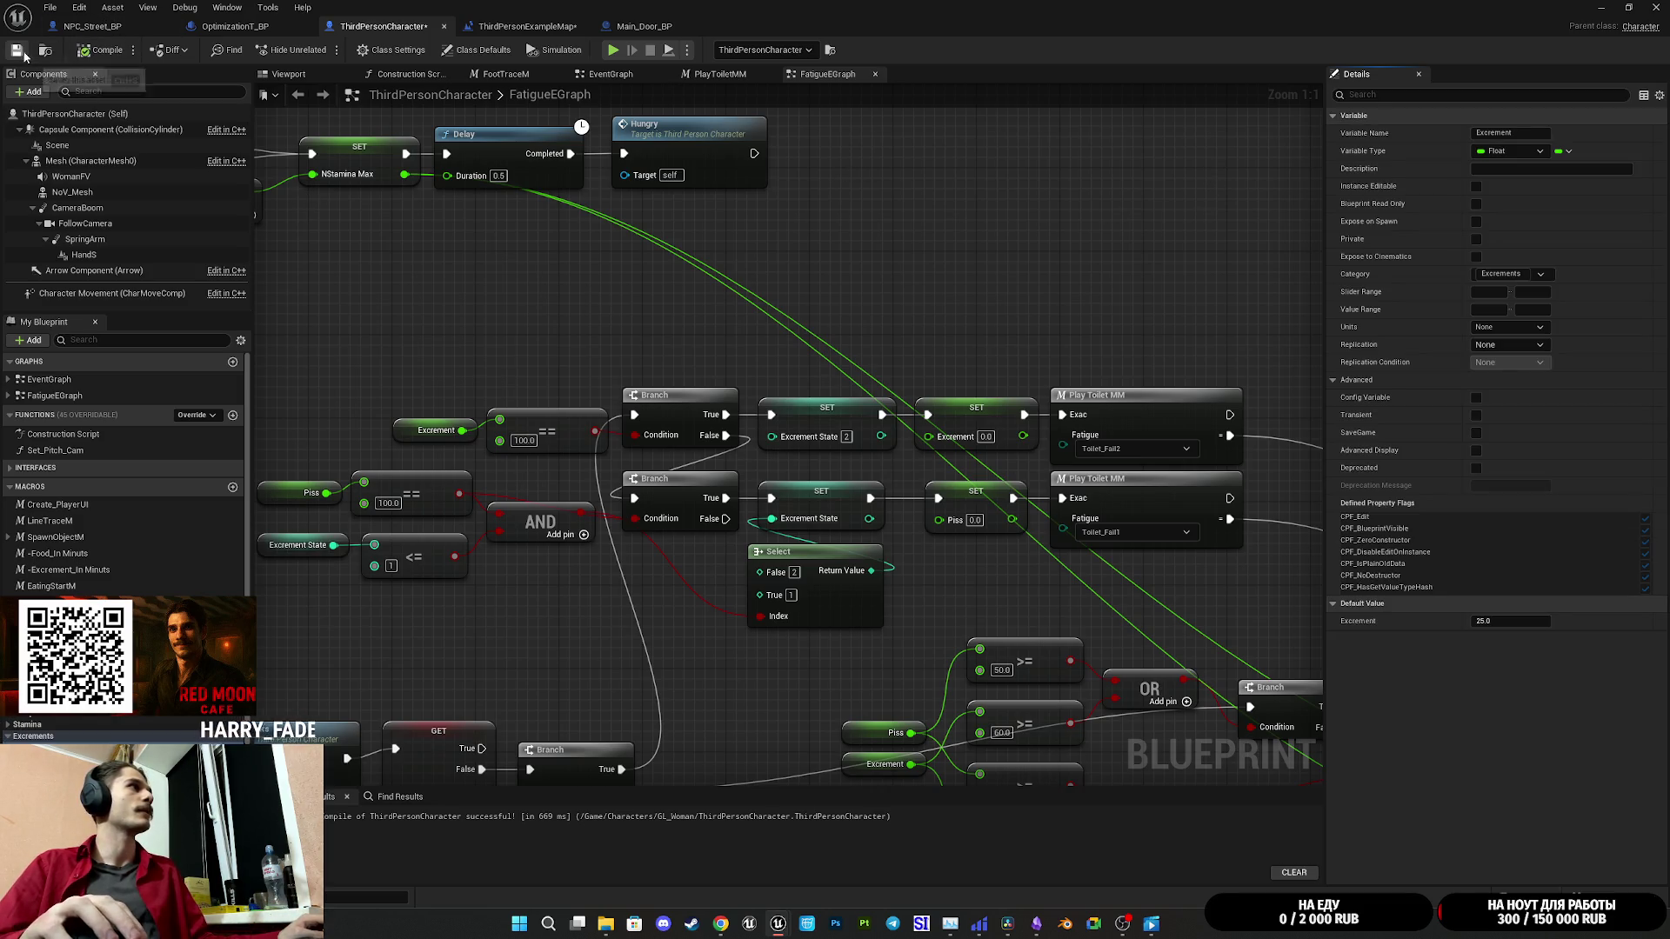
pyautogui.click(527, 26)
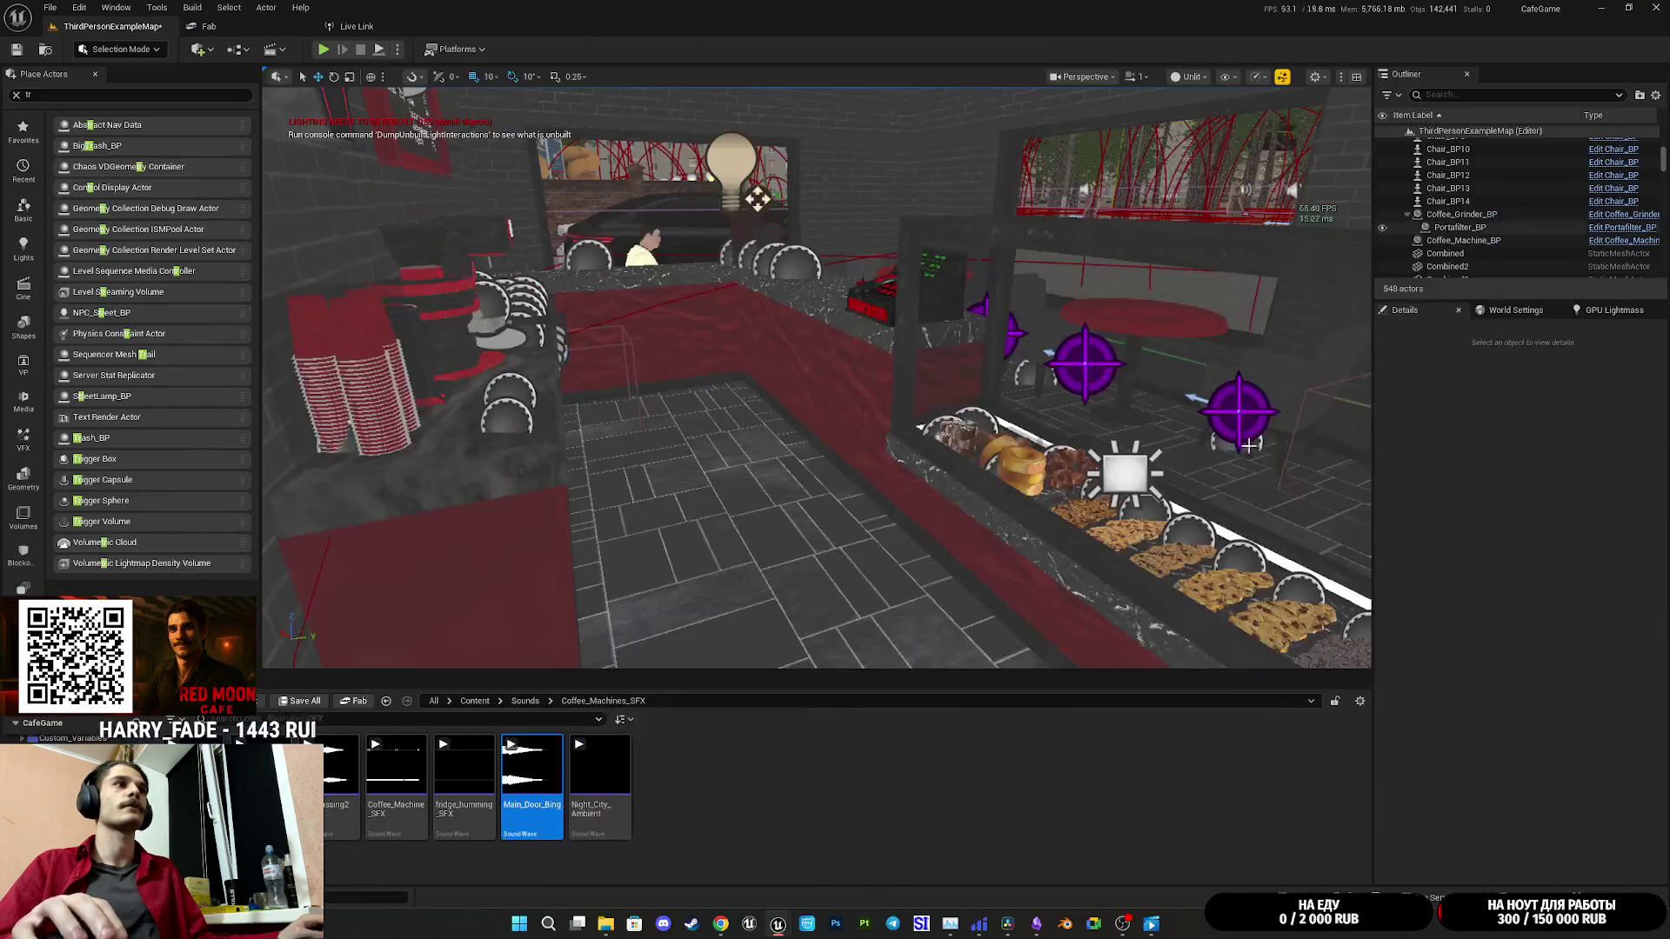
# Step: Play-test the cafe level fullscreen, ringing up a 255 RUB customer order at the register
pyautogui.hotkey('alt', 'p')
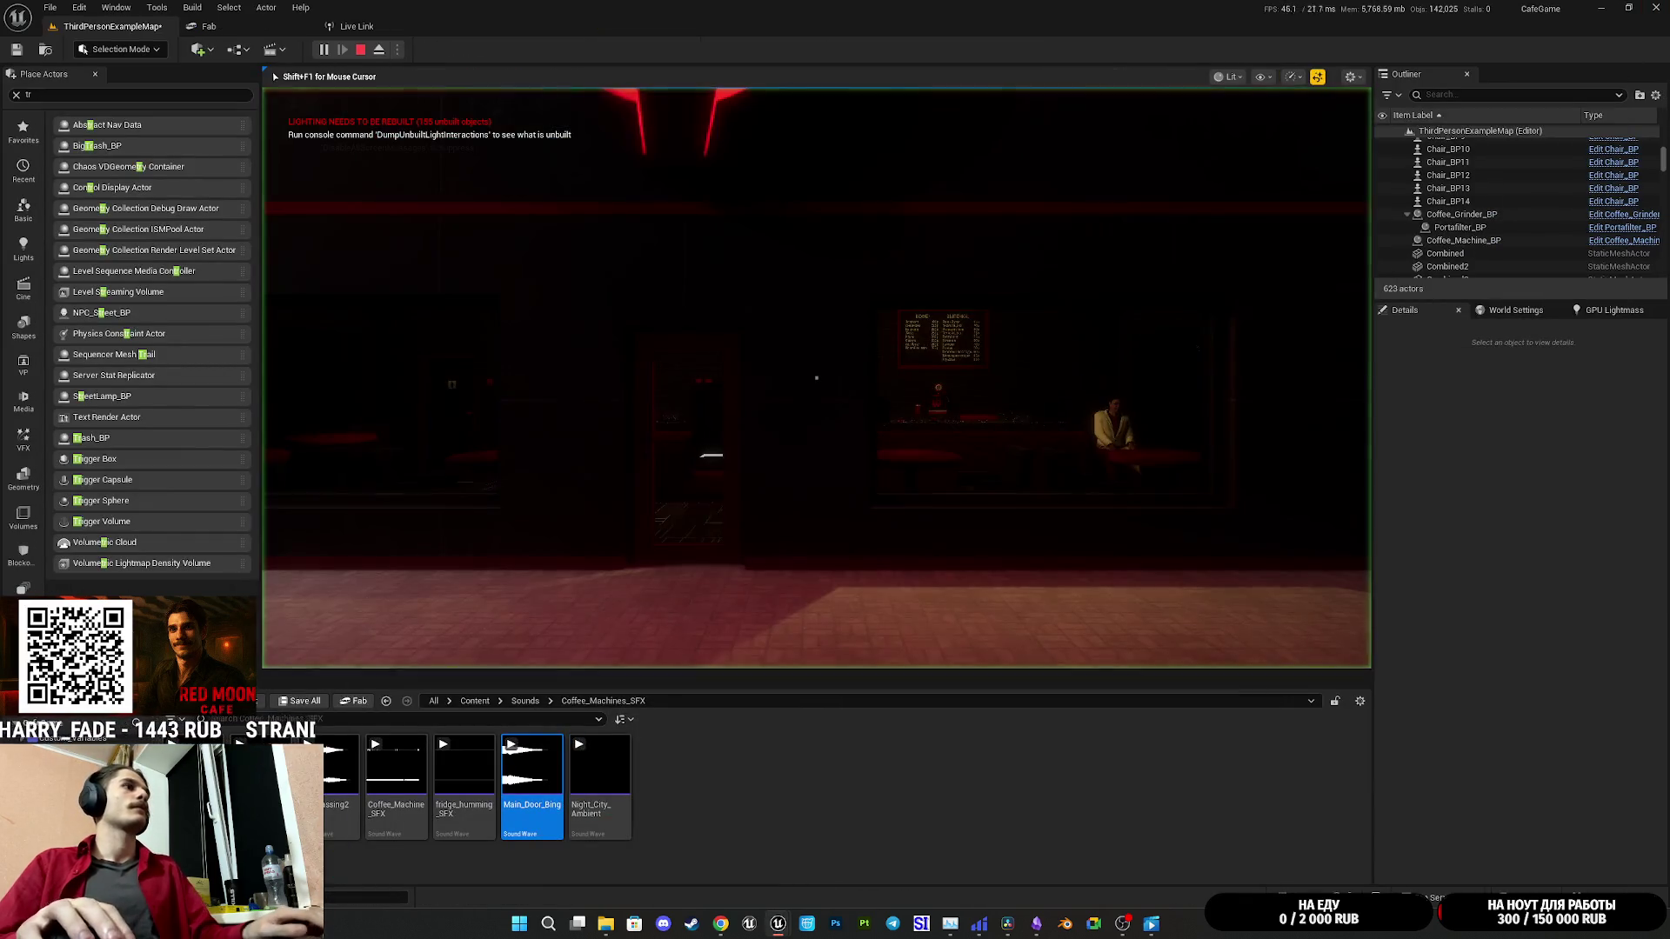
pyautogui.press('F11')
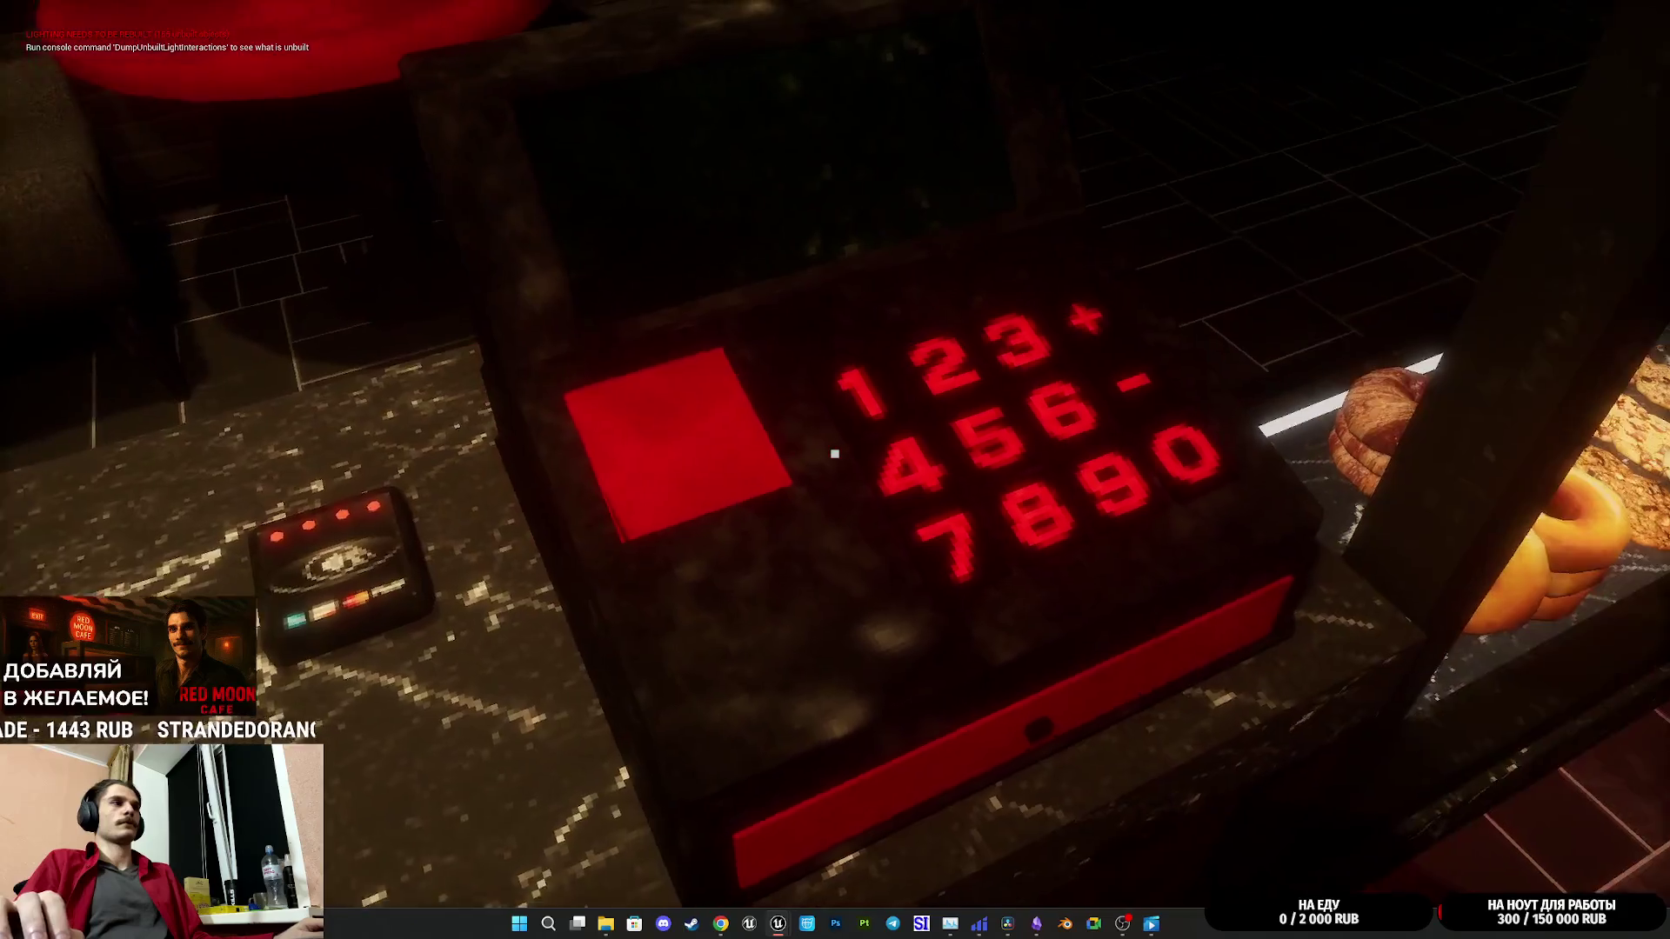
pyautogui.click(835, 453)
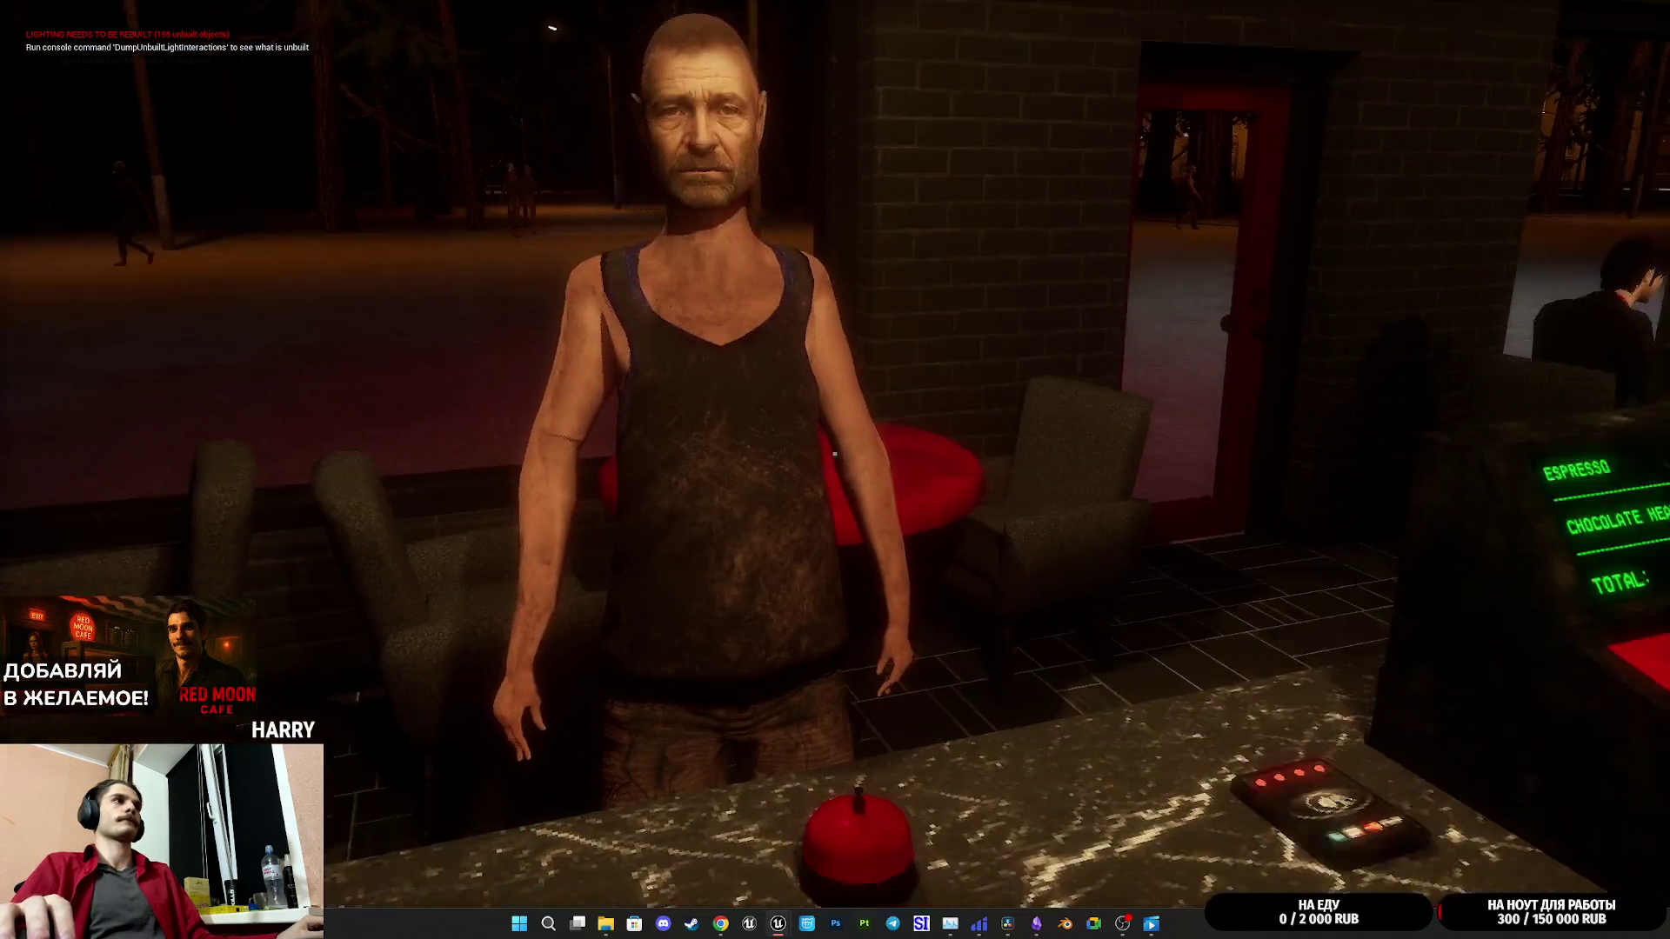
pyautogui.click(835, 454)
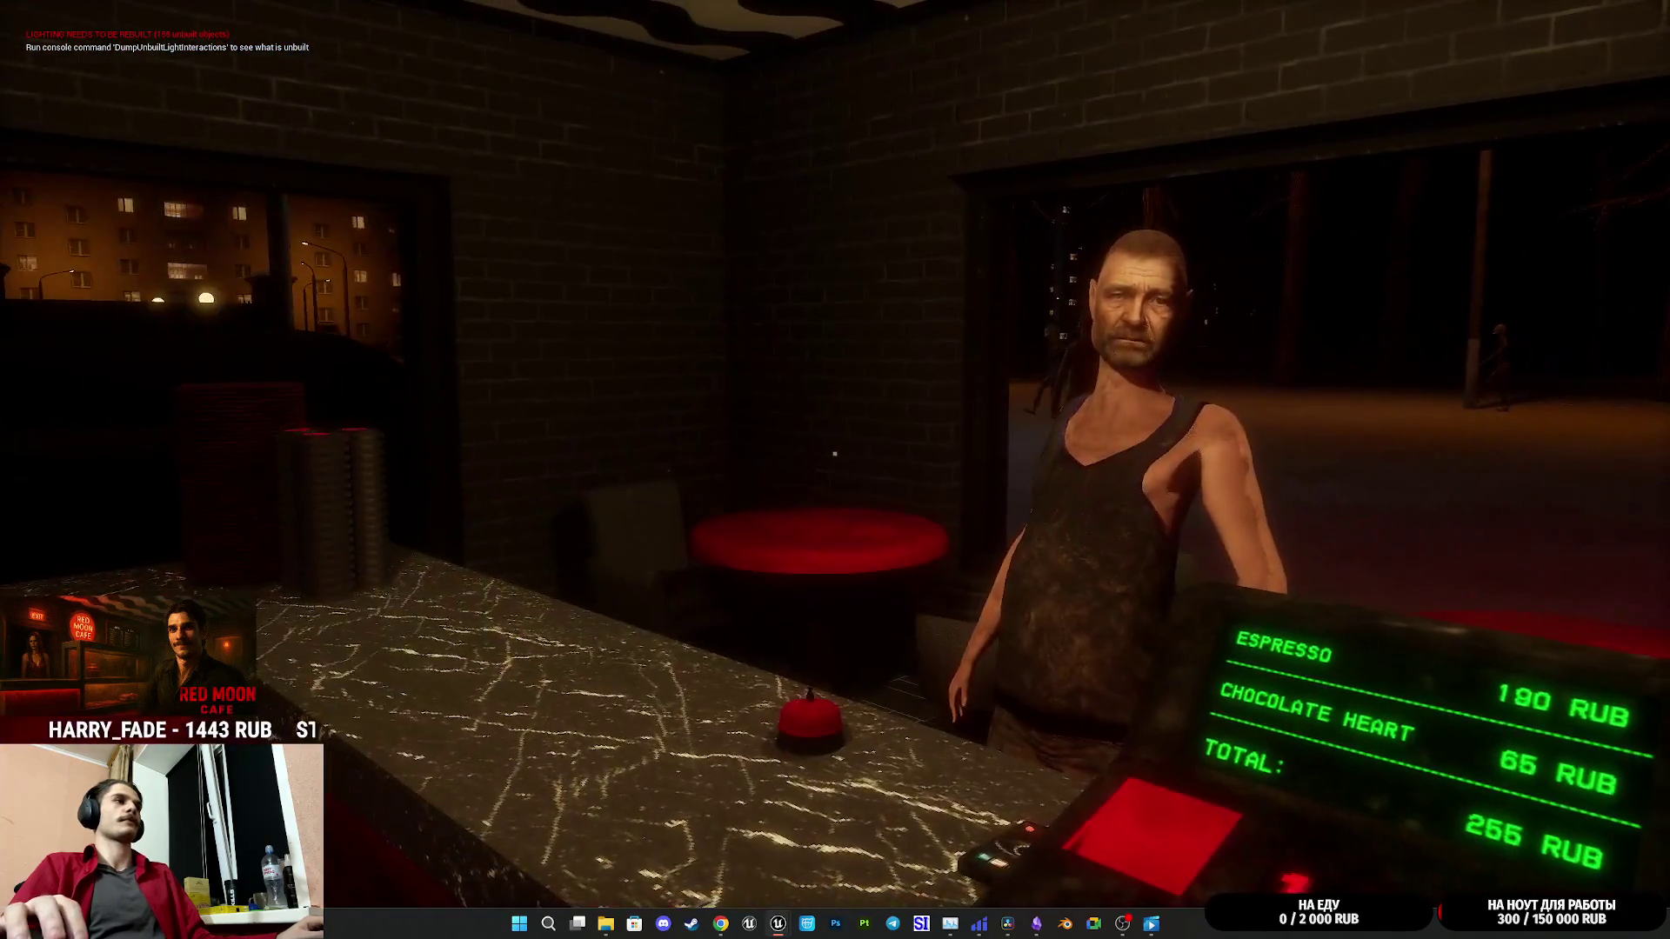
pyautogui.press('Escape')
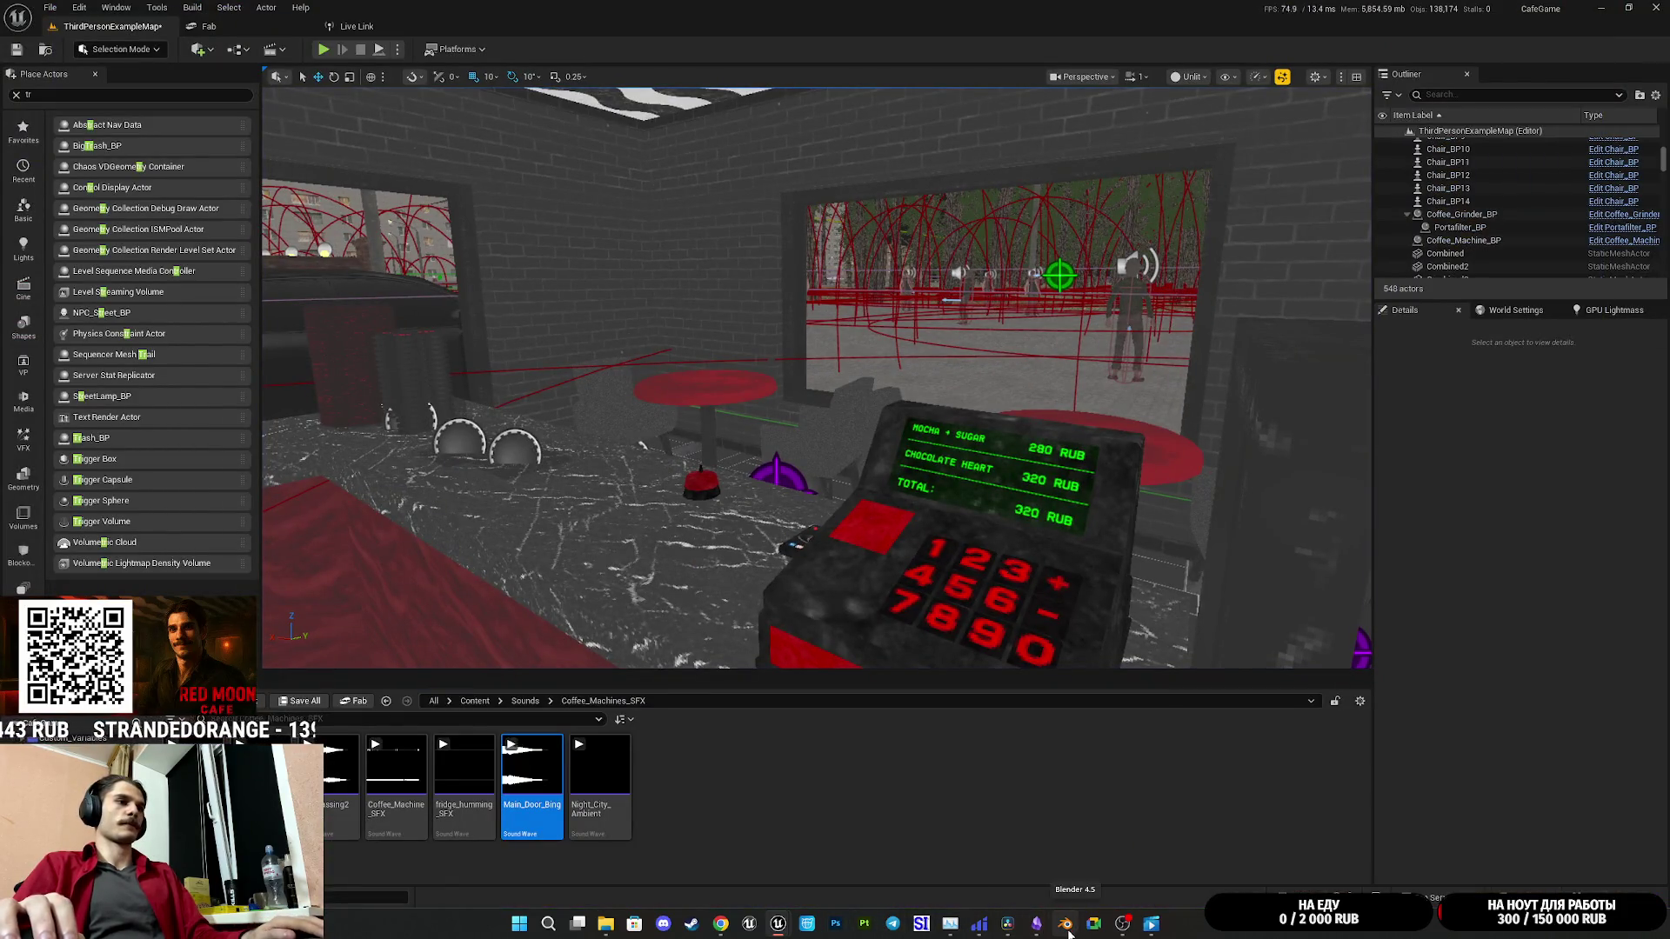
# Step: Add 'Звуки для кассы и оплаты + мерцание оплаты по карте' to the plan and tick 'Звук входной двери'
pyautogui.moveTo(1038, 934)
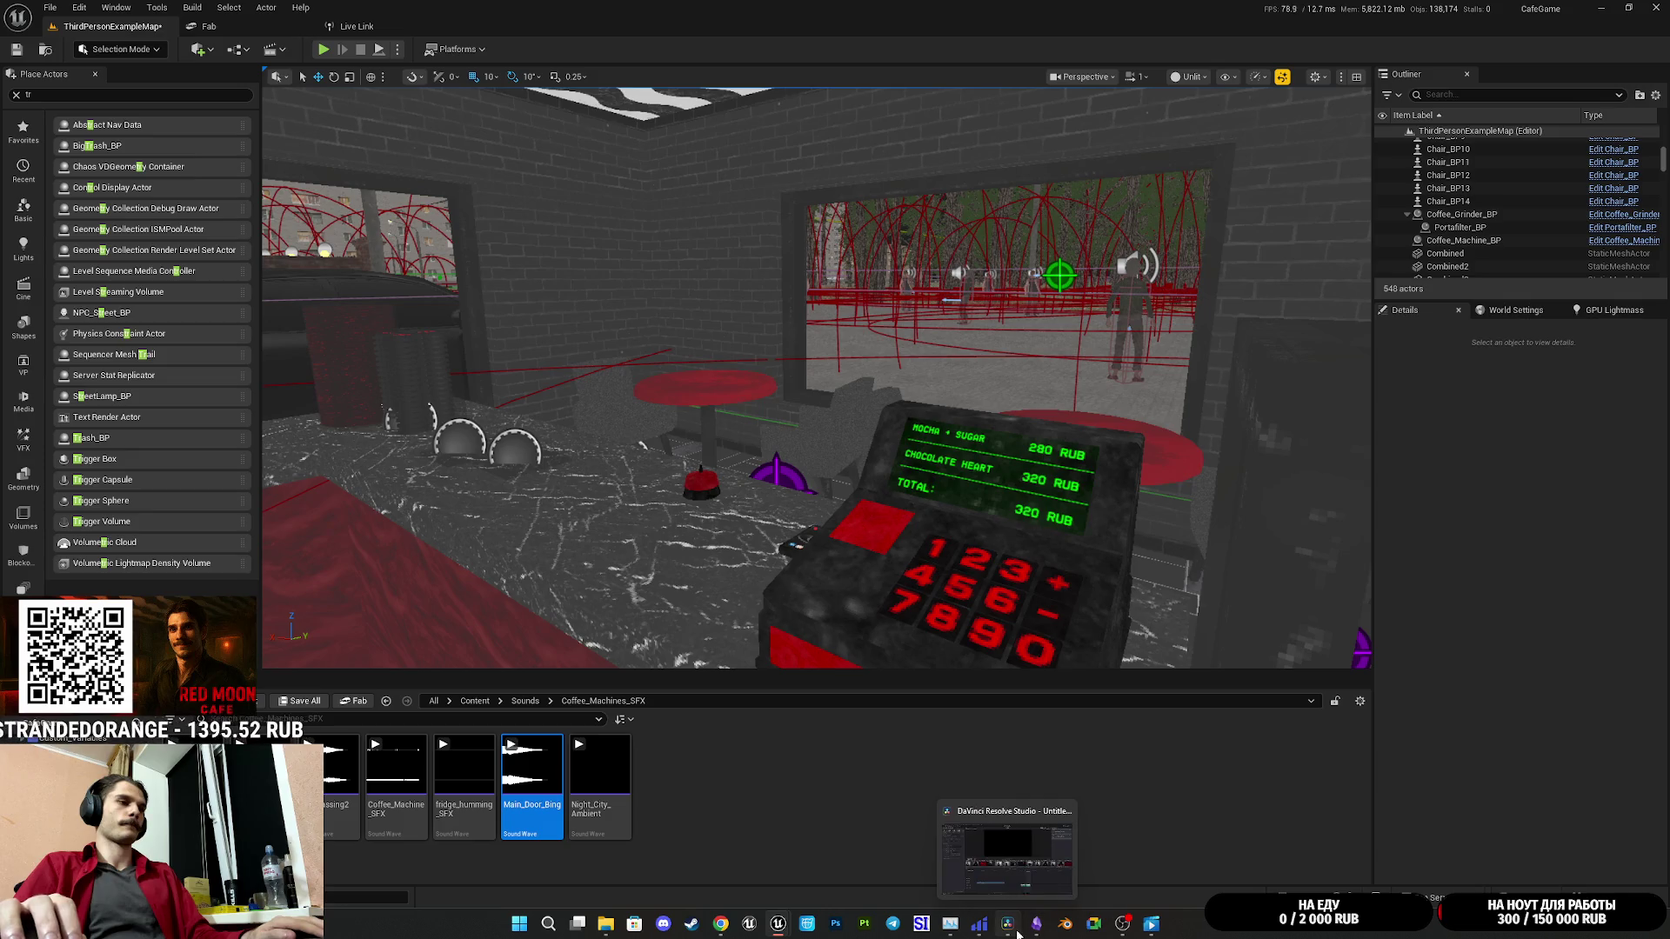
pyautogui.click(999, 886)
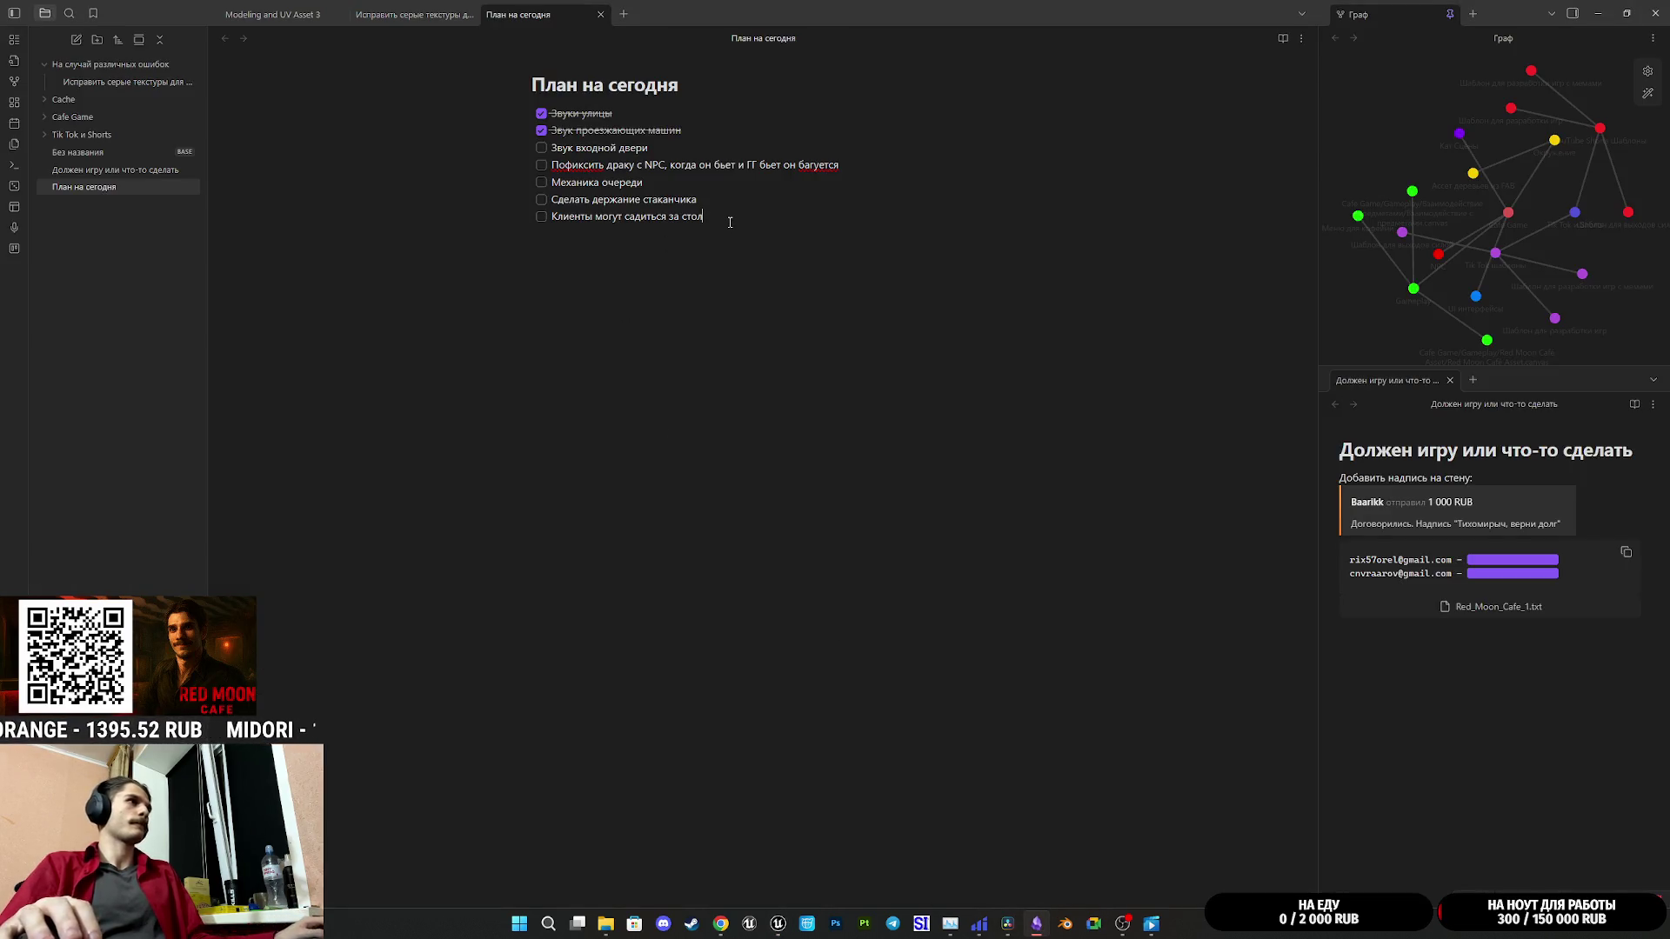
pyautogui.write('Pderb')
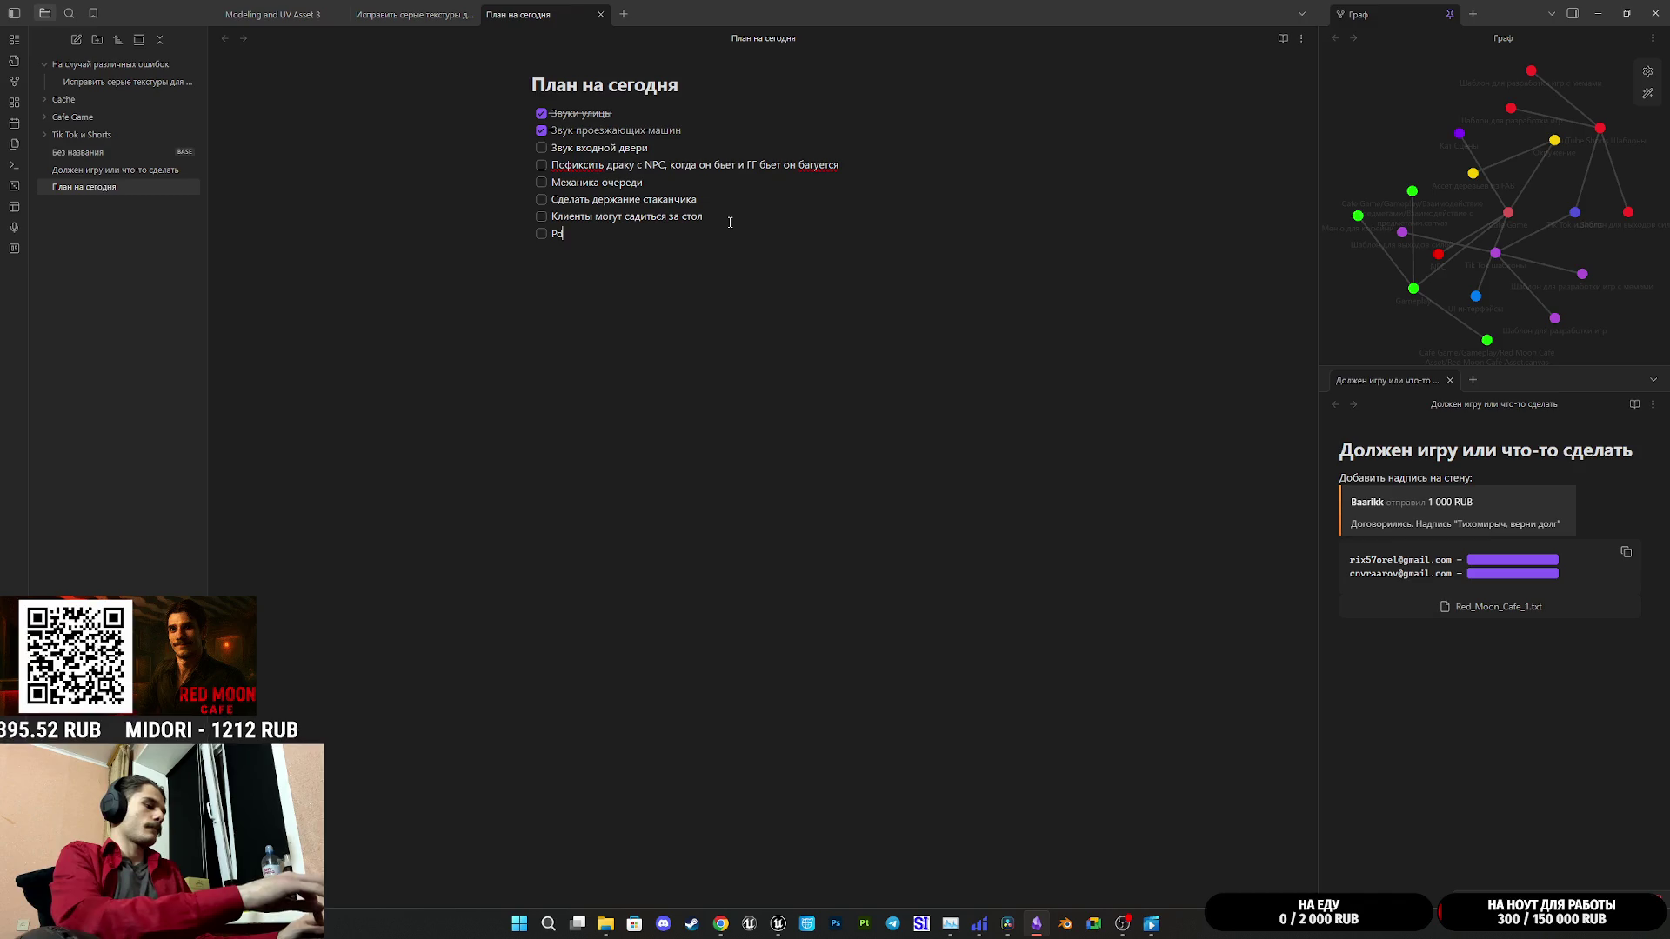
pyautogui.press('BackSpace')
pyautogui.press('BackSpace')
pyautogui.press('BackSpace')
pyautogui.write('Зв')
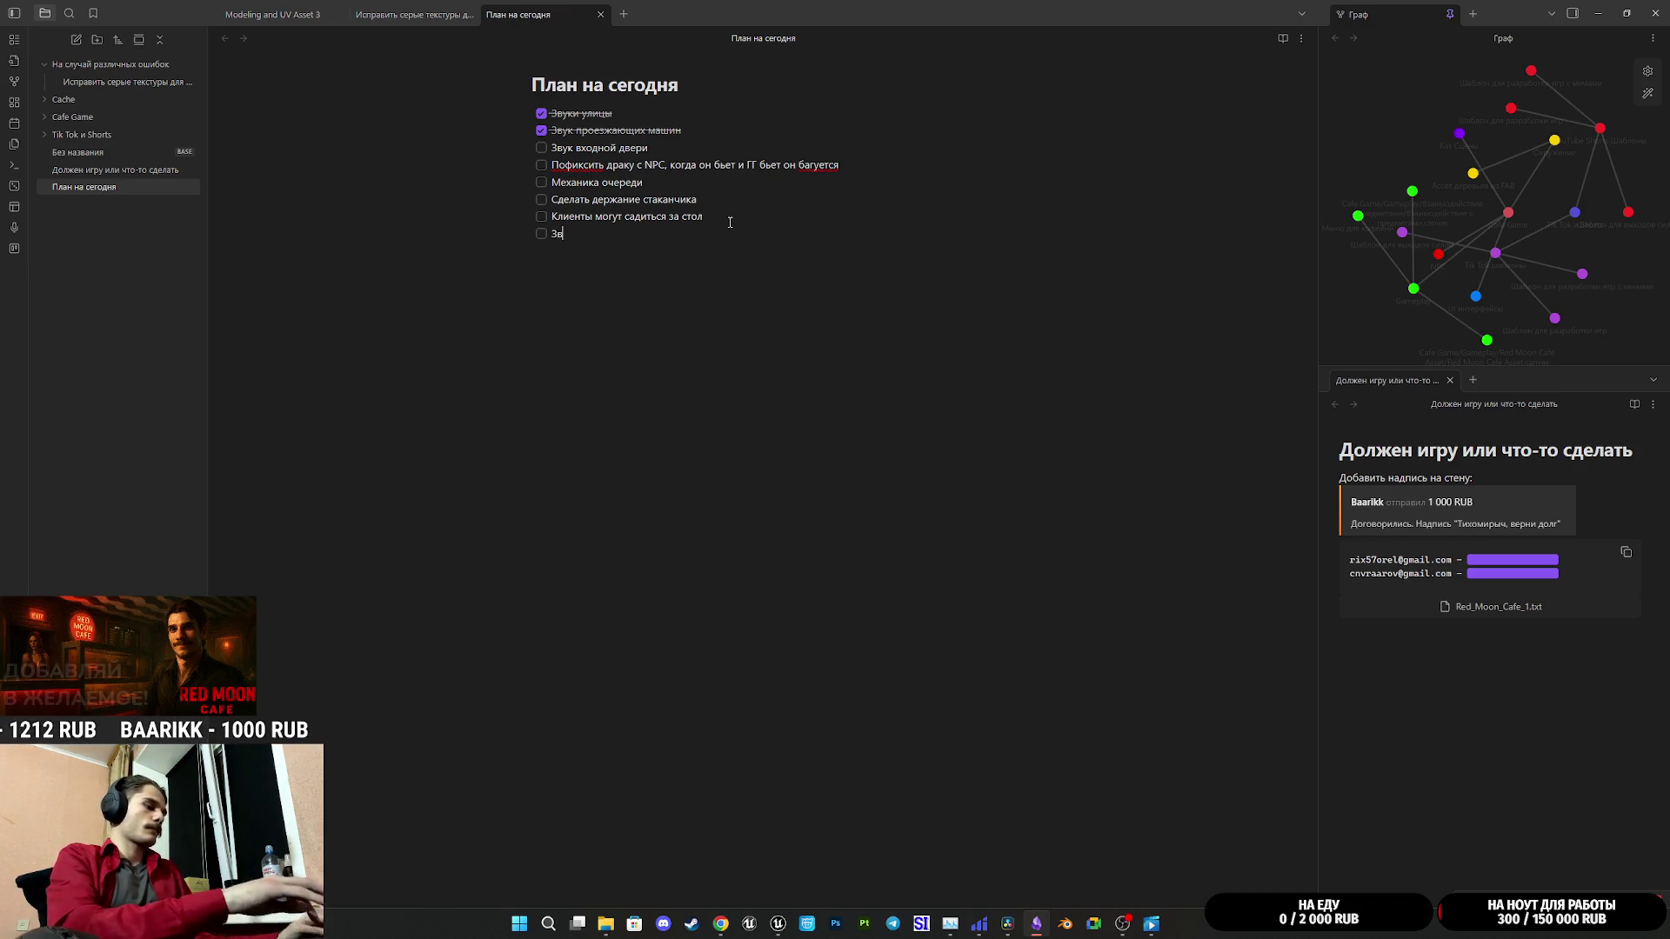
pyautogui.write('уки для ')
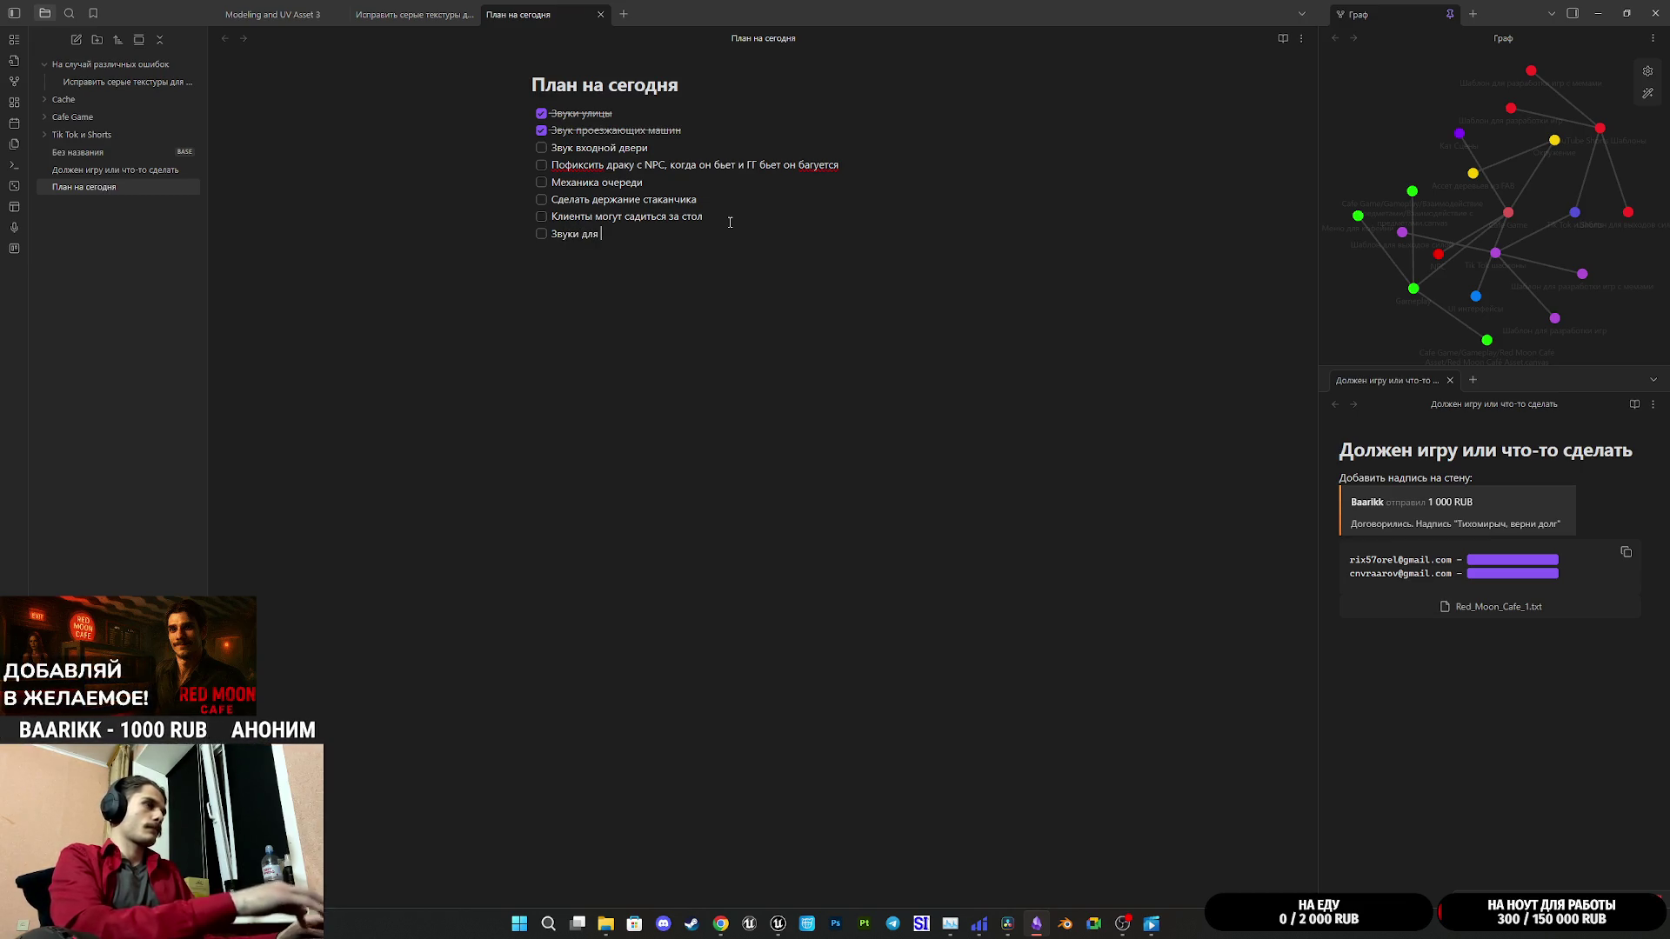
pyautogui.write('кассы и ')
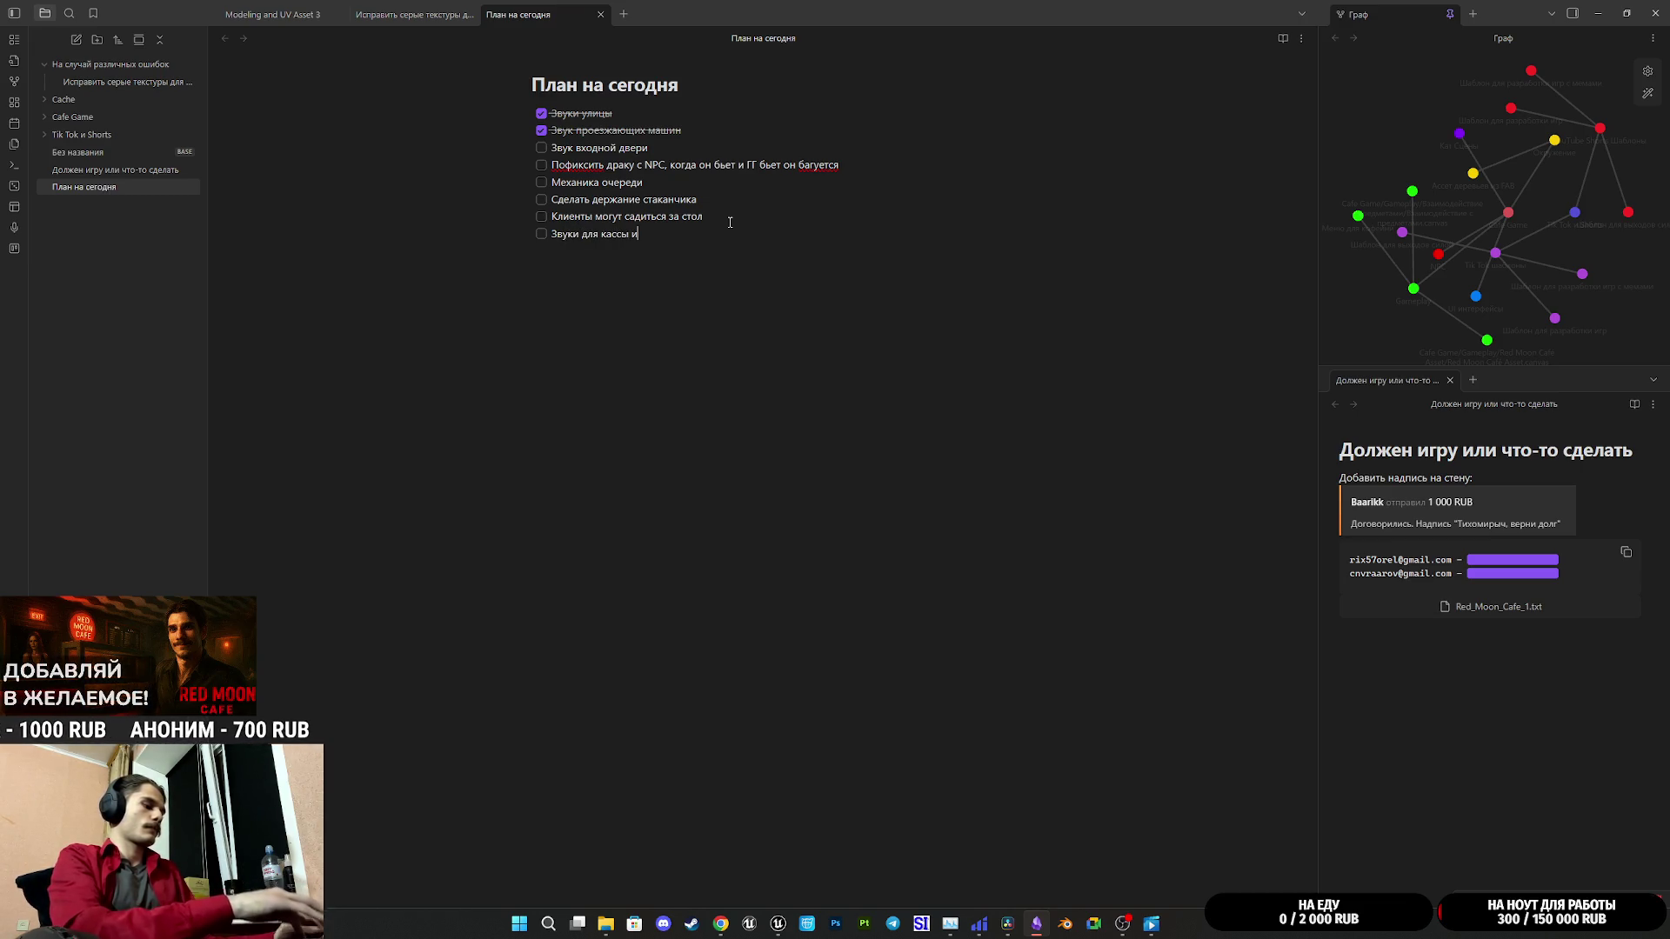
pyautogui.write('оплаты')
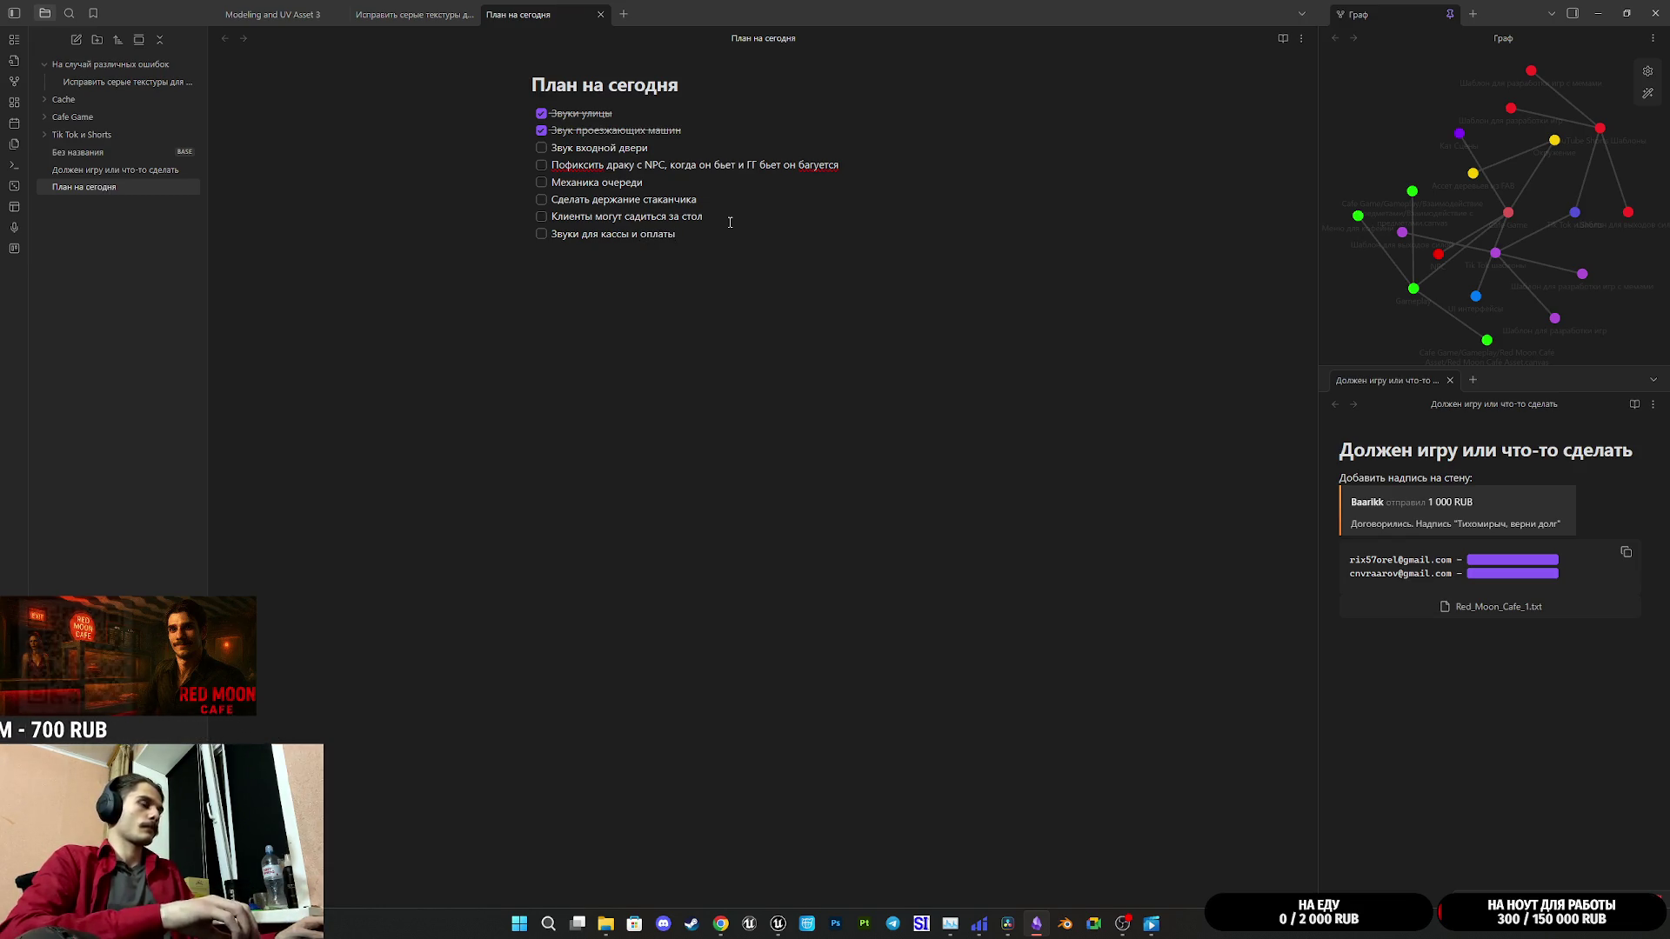
pyautogui.write(' +')
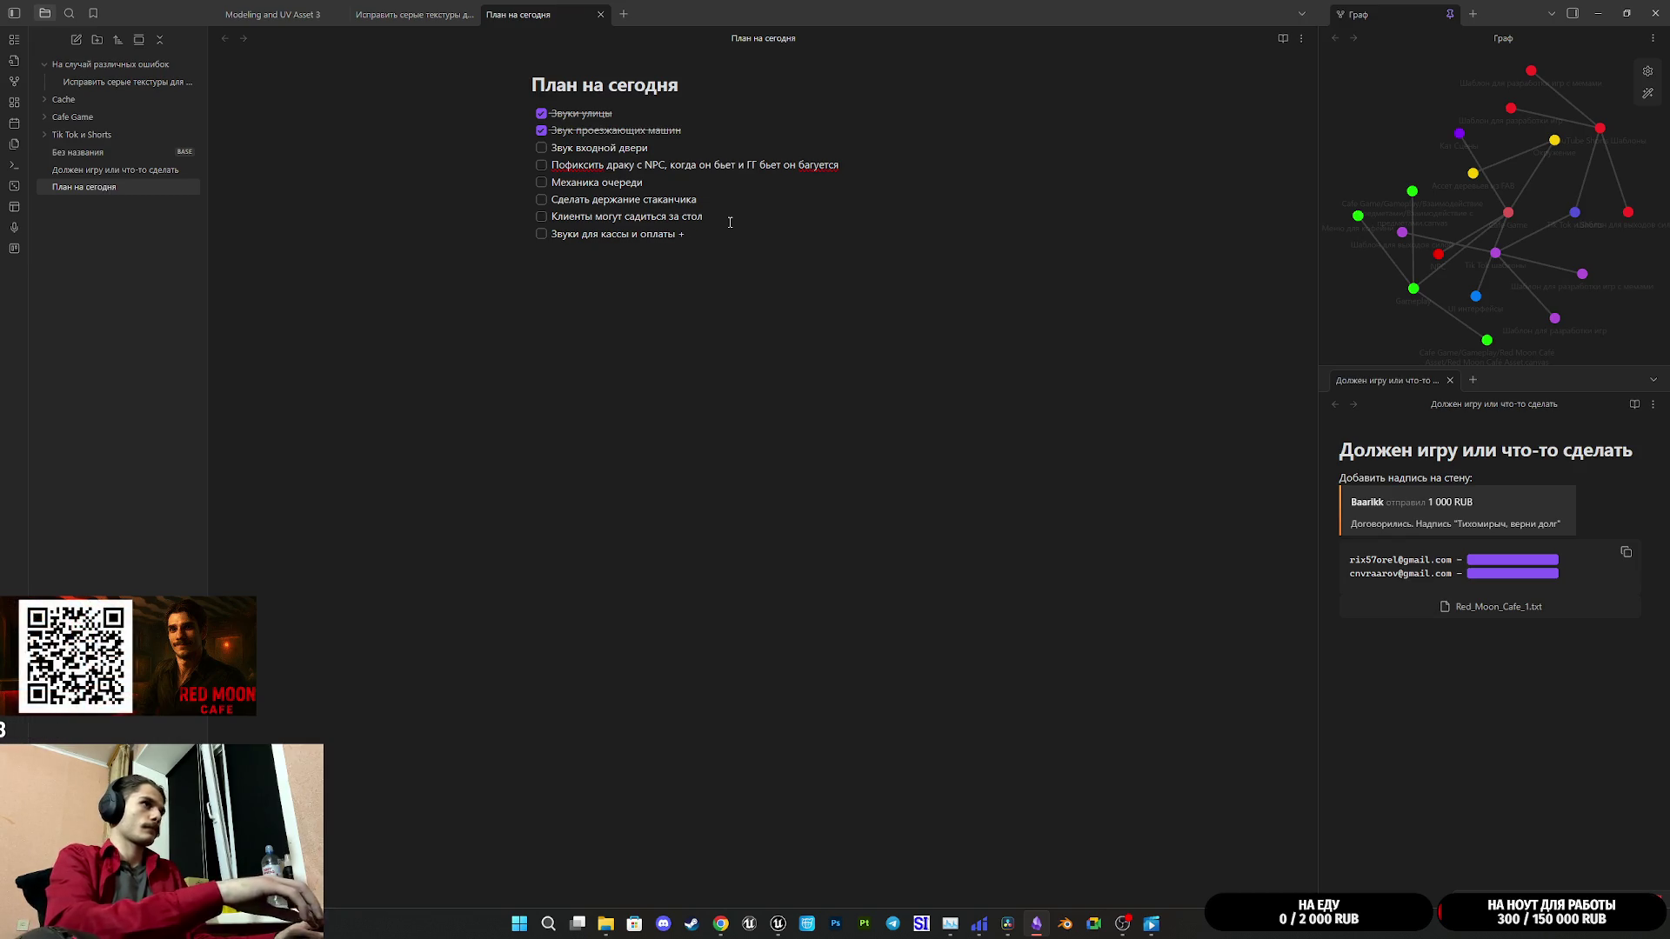
pyautogui.write(' мерцани')
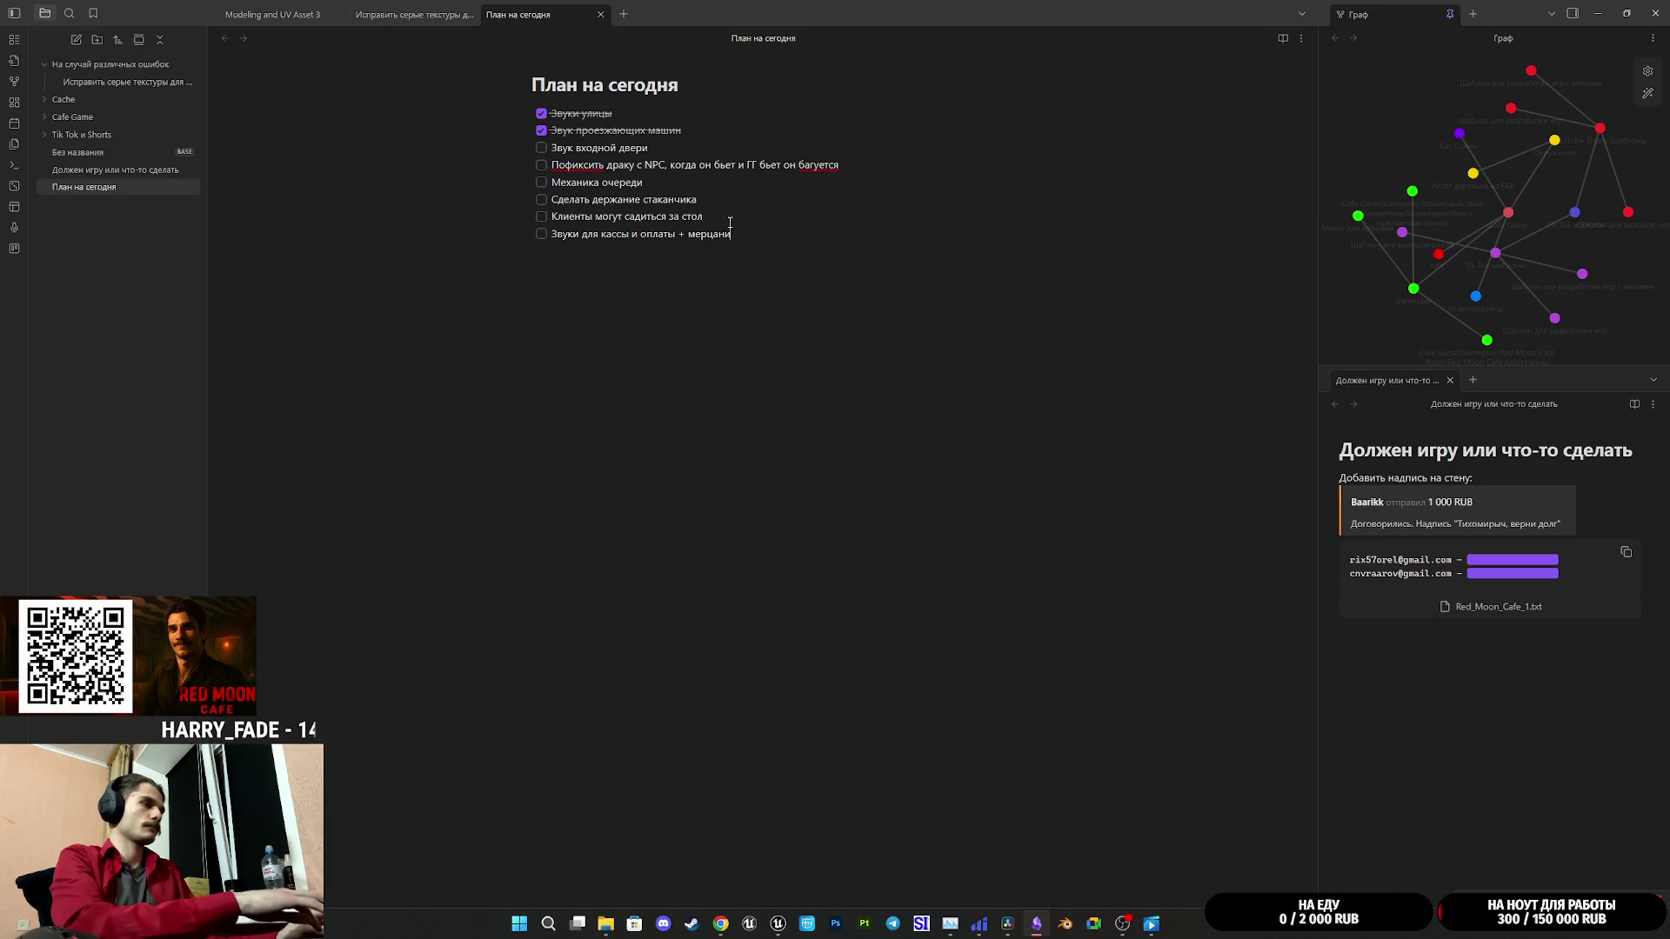
pyautogui.write('е')
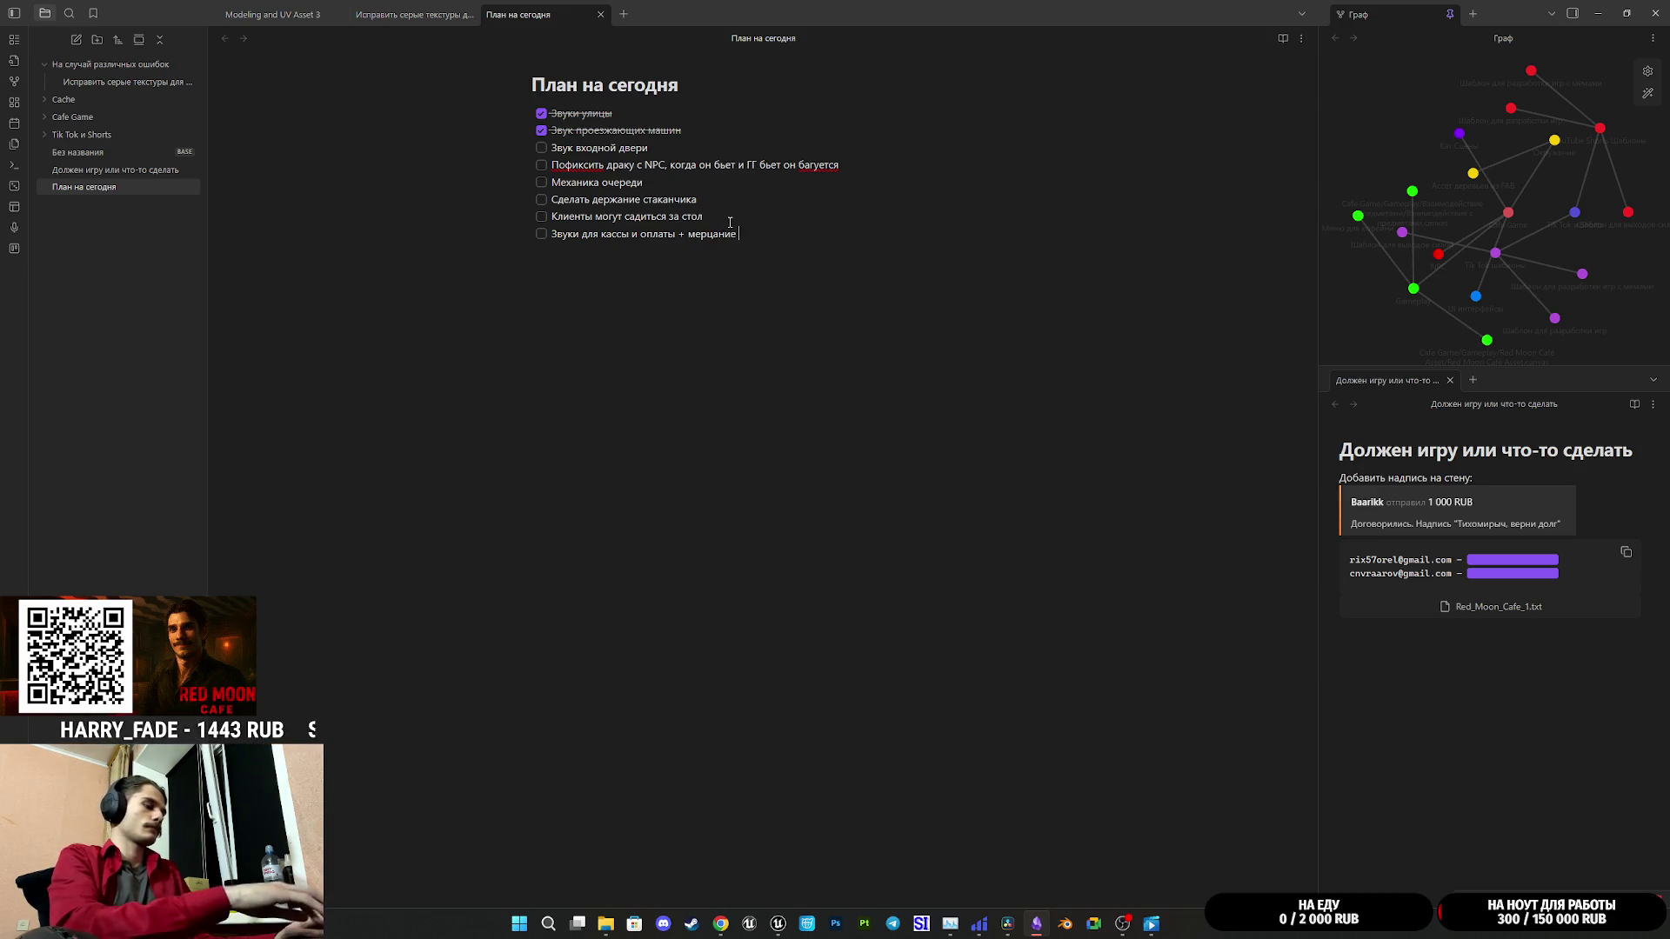
pyautogui.write(' оп')
pyautogui.write('лыт')
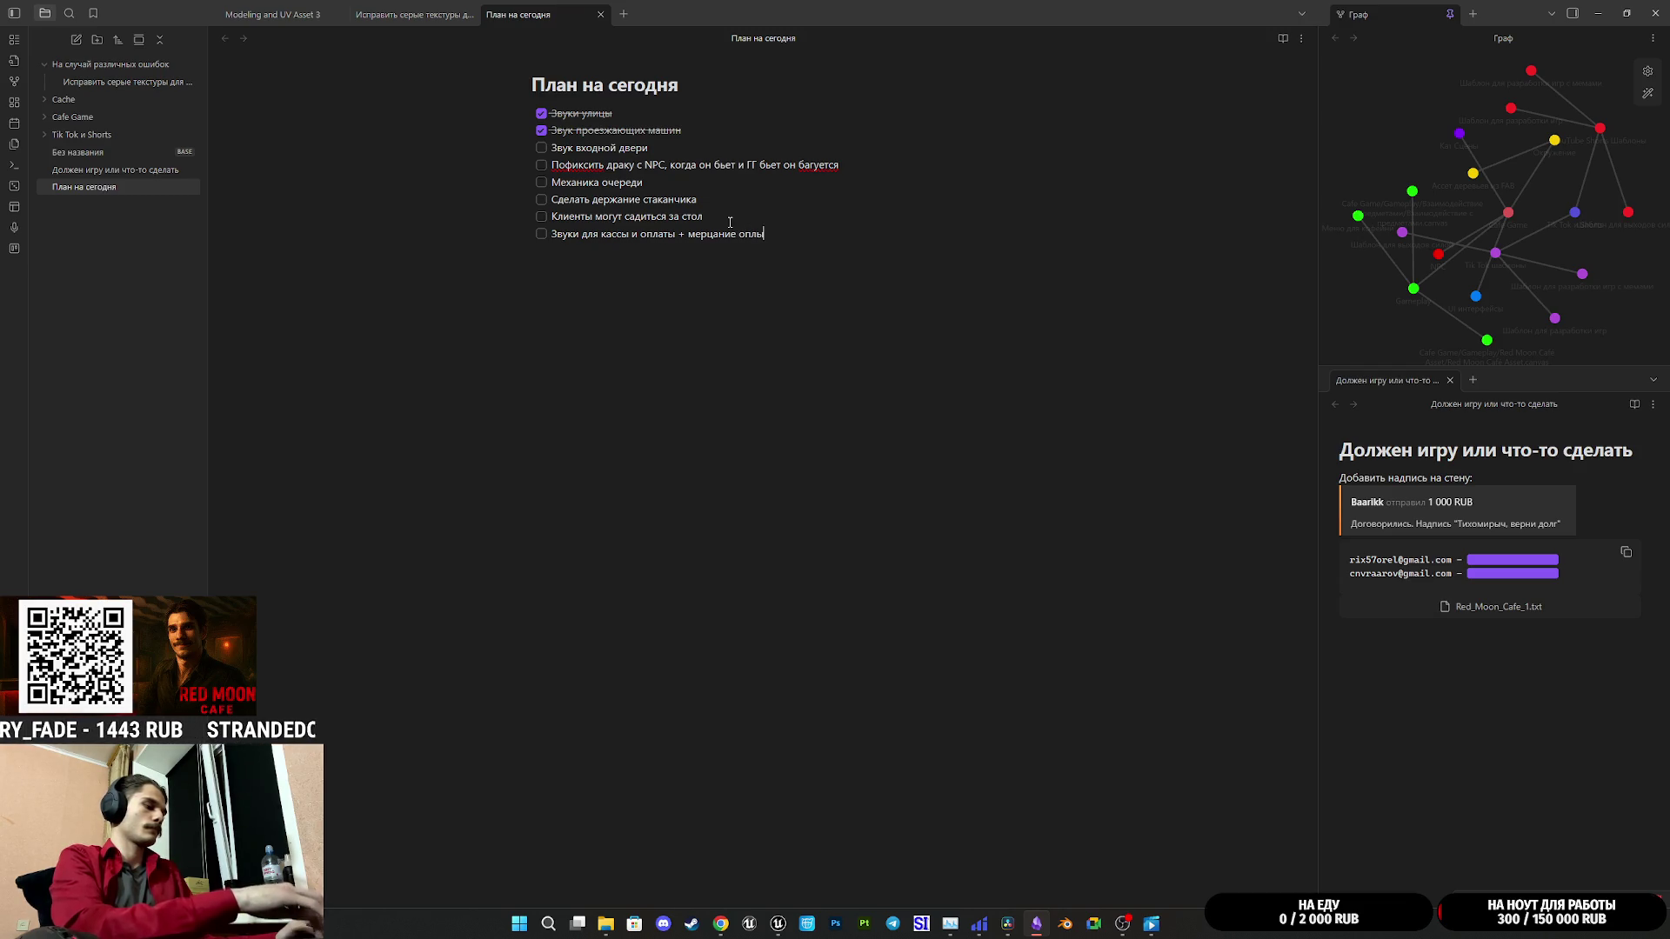
pyautogui.press('BackSpace')
pyautogui.press('BackSpace')
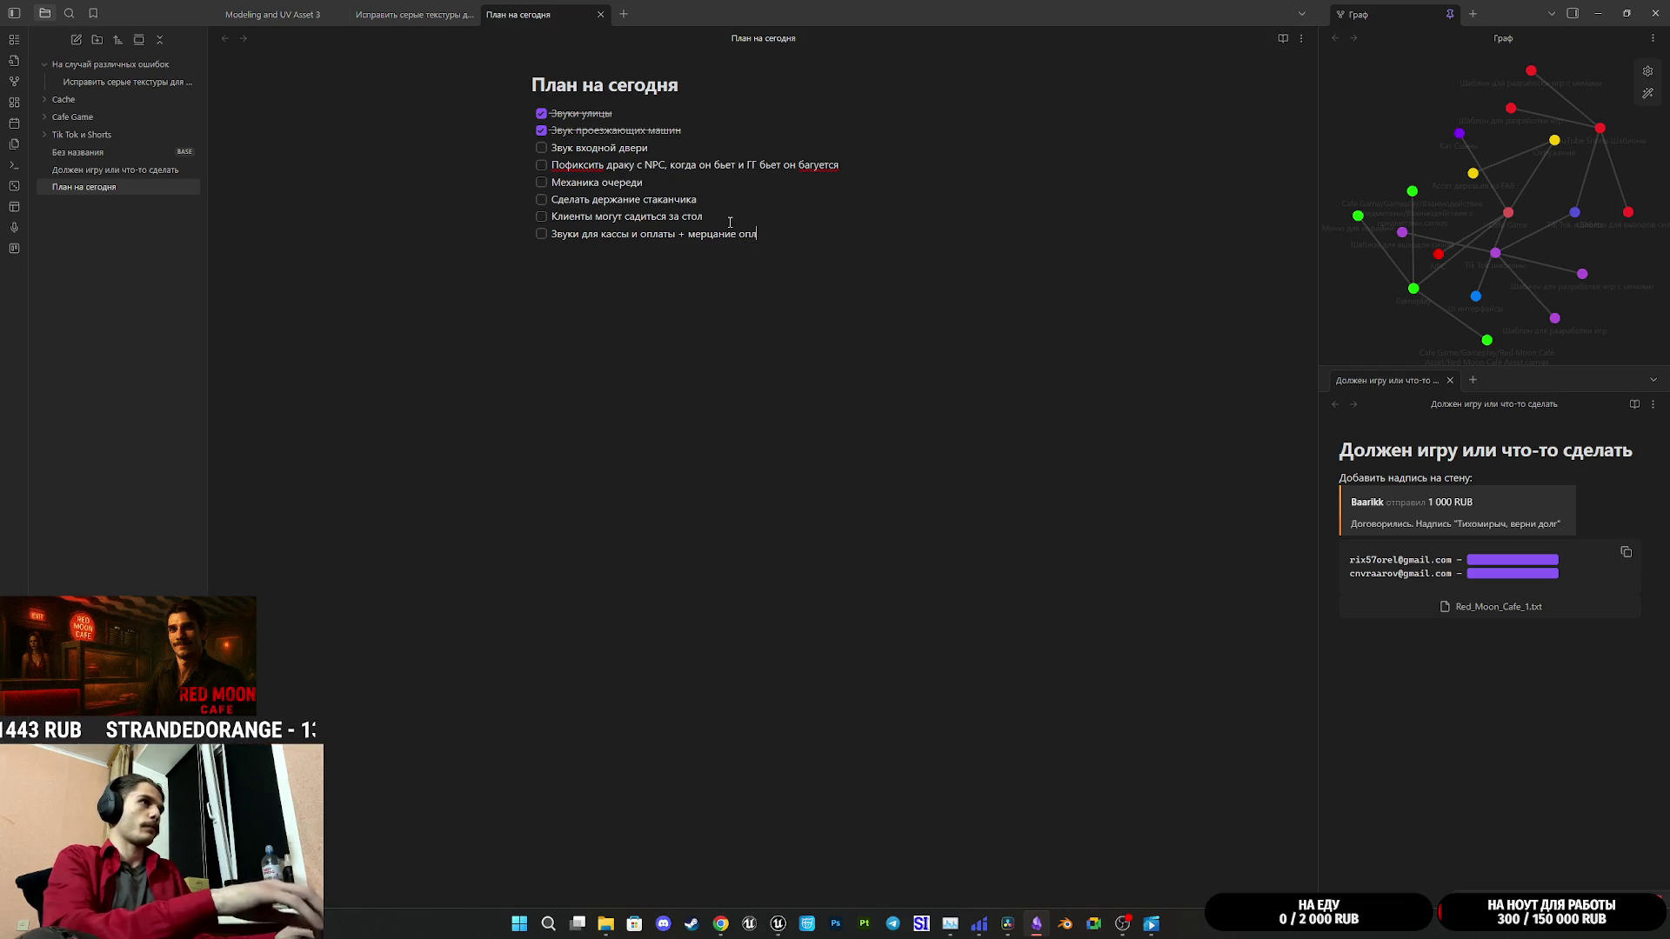
pyautogui.write('аты по')
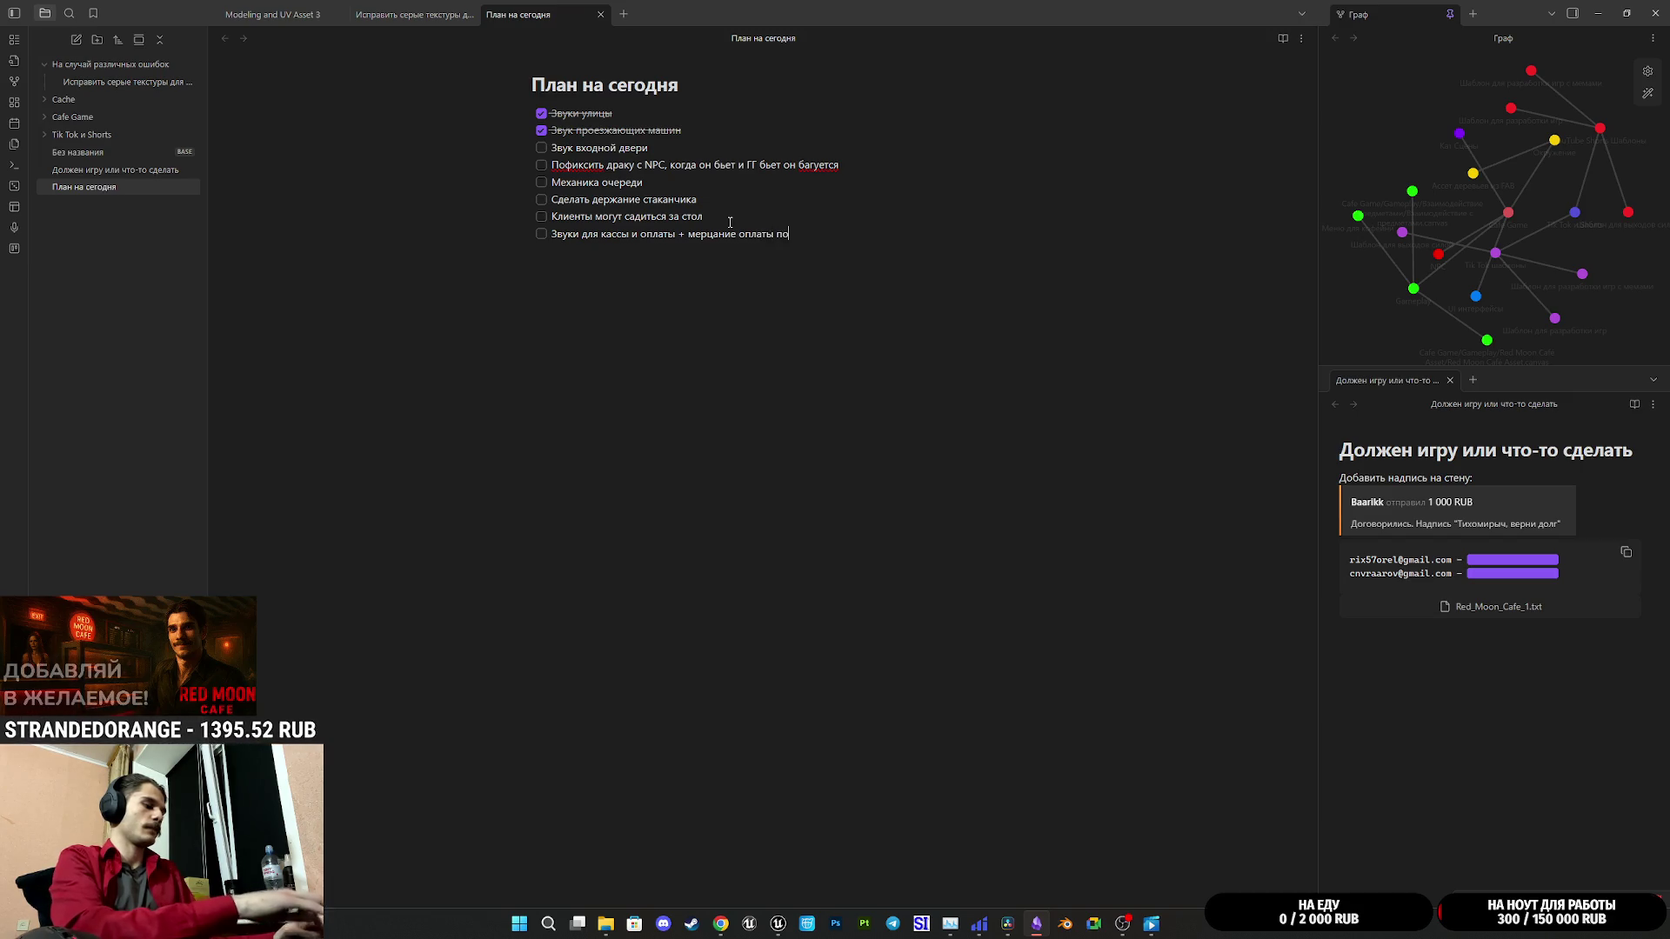
pyautogui.write(' карте')
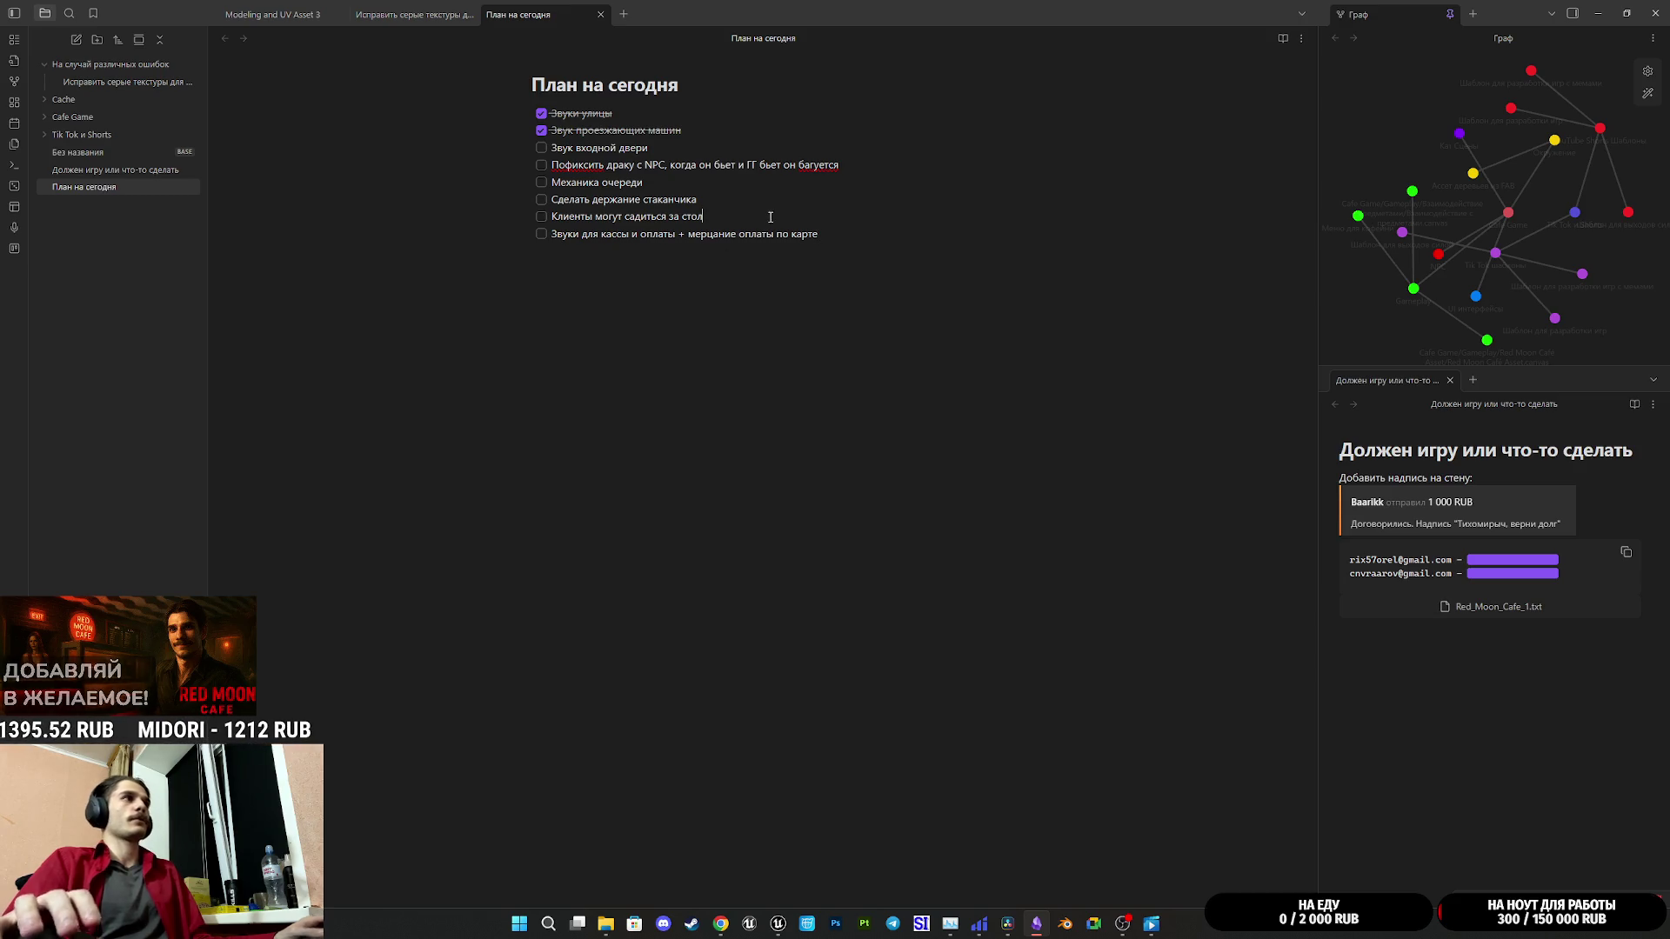
pyautogui.click(541, 148)
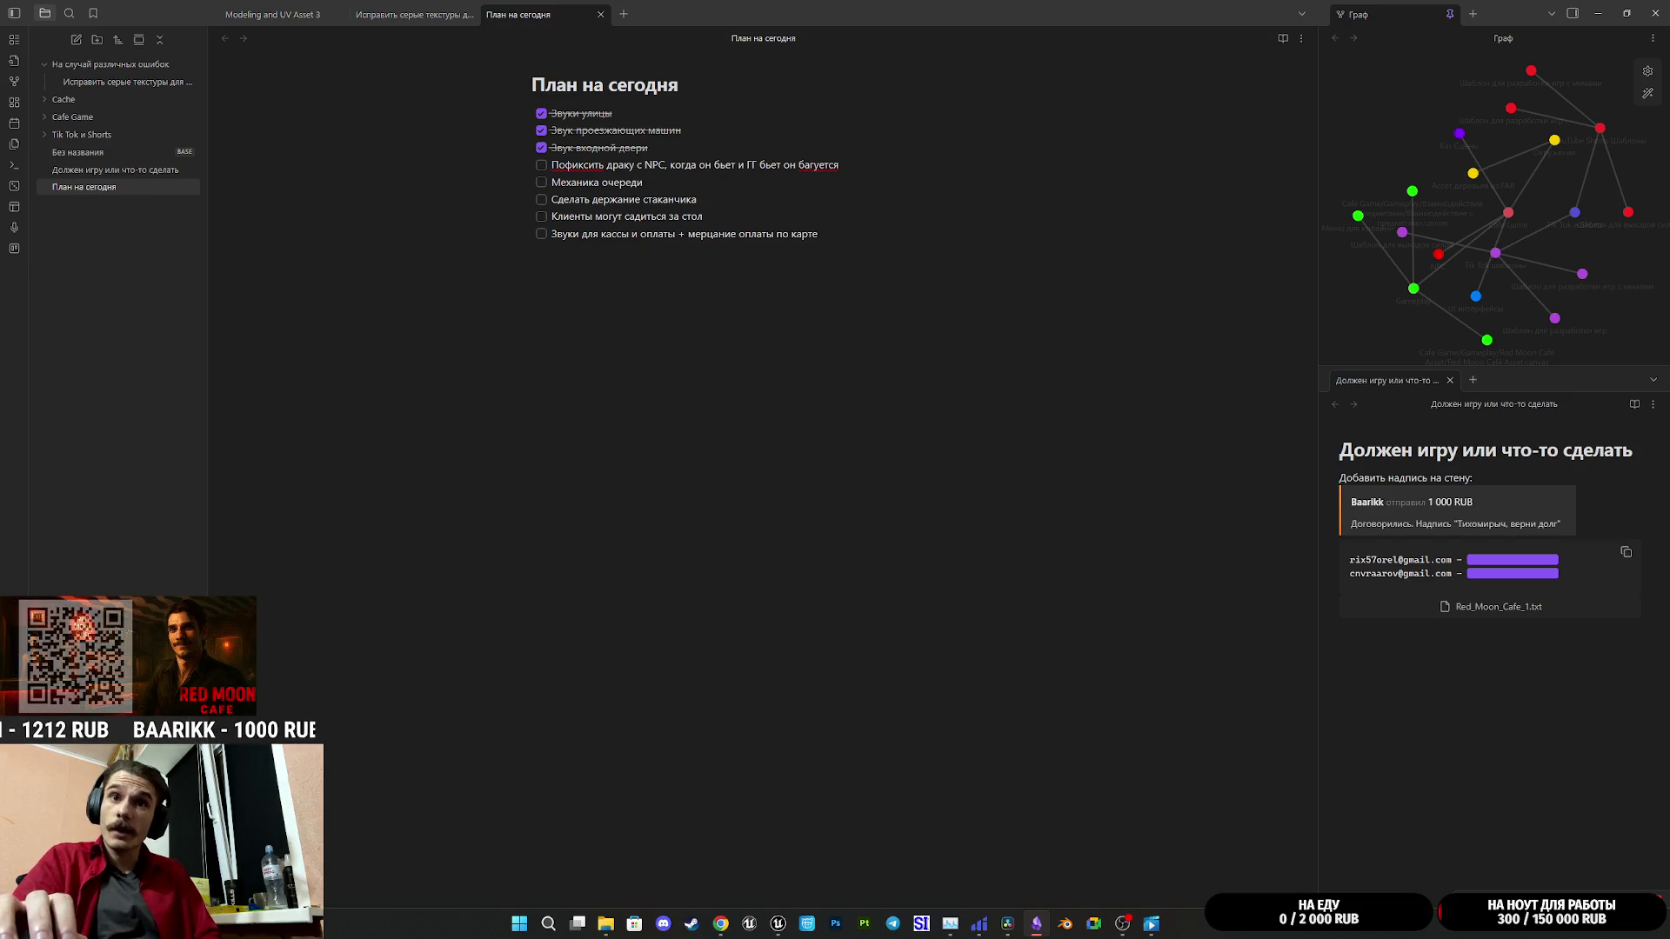
pyautogui.hotkey('alt', 'Tab')
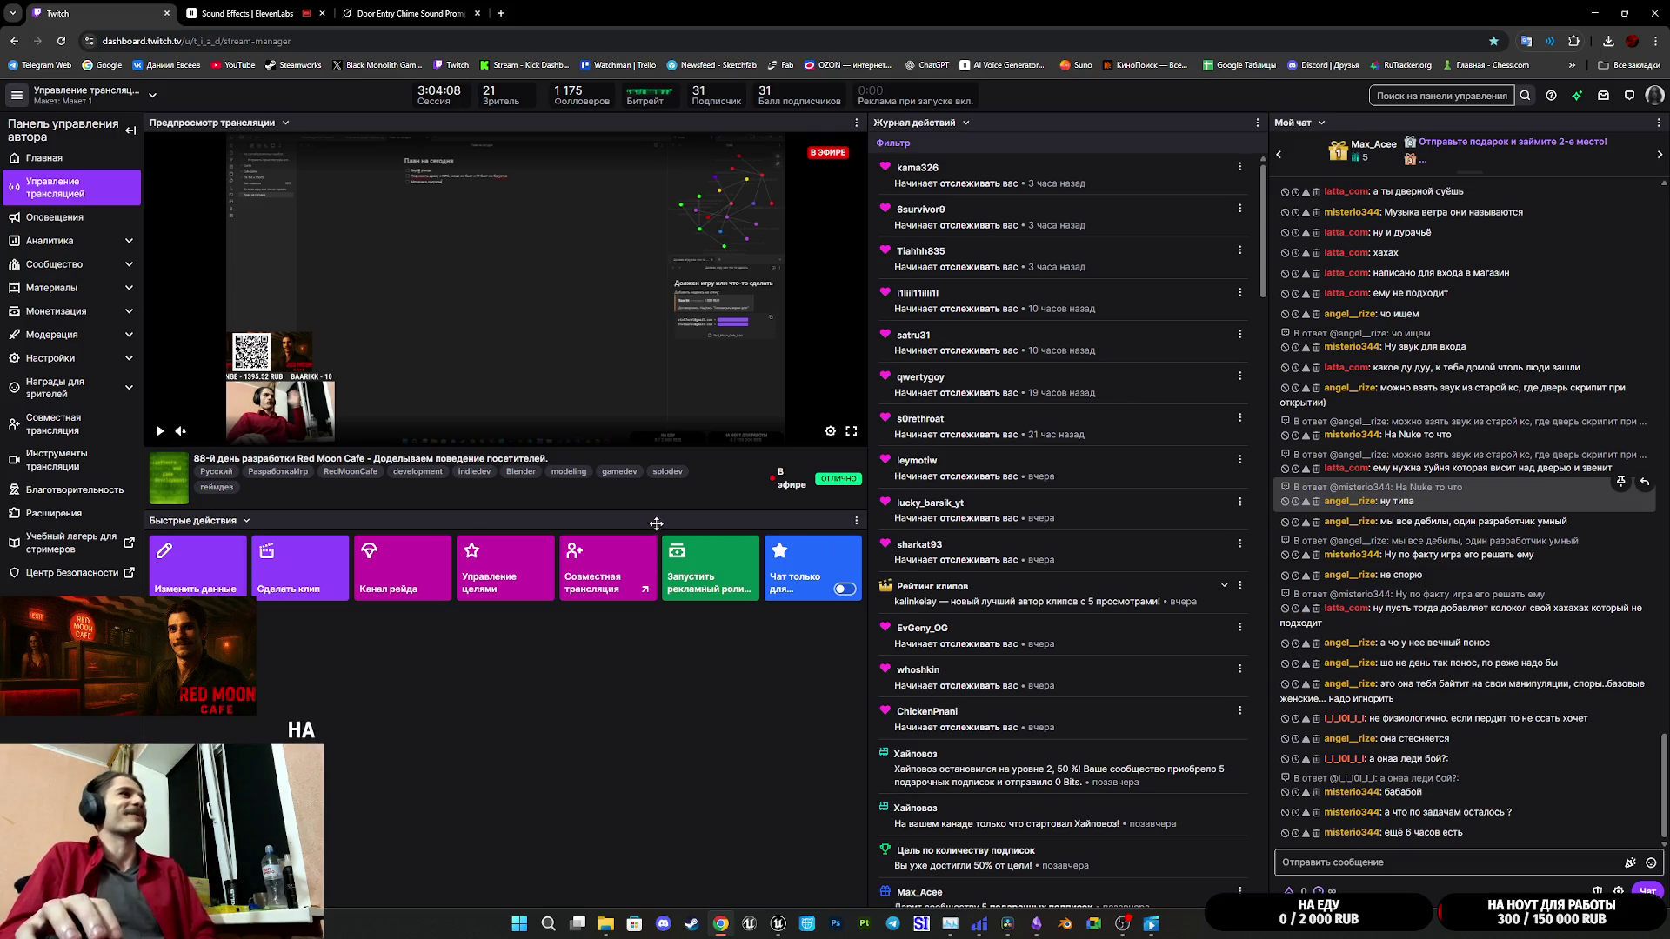
pyautogui.click(1036, 924)
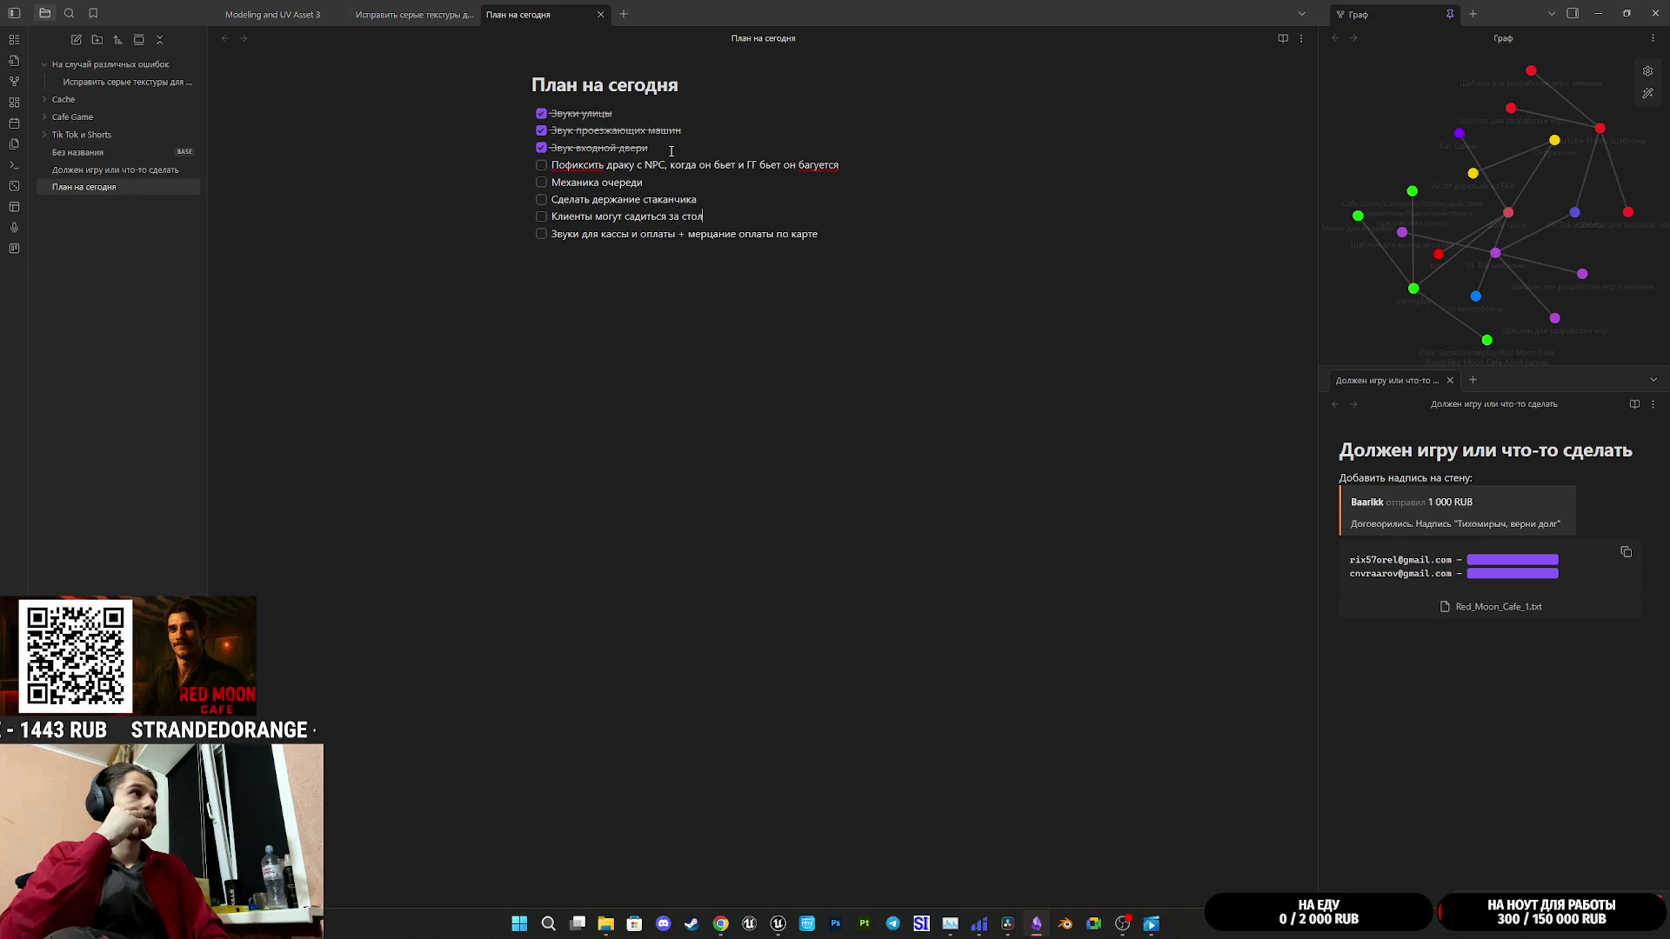
# Step: Paste the checkout sounds task on a new line below the NPC fight bug task
pyautogui.moveTo(643, 183); pyautogui.dragTo(554, 179)
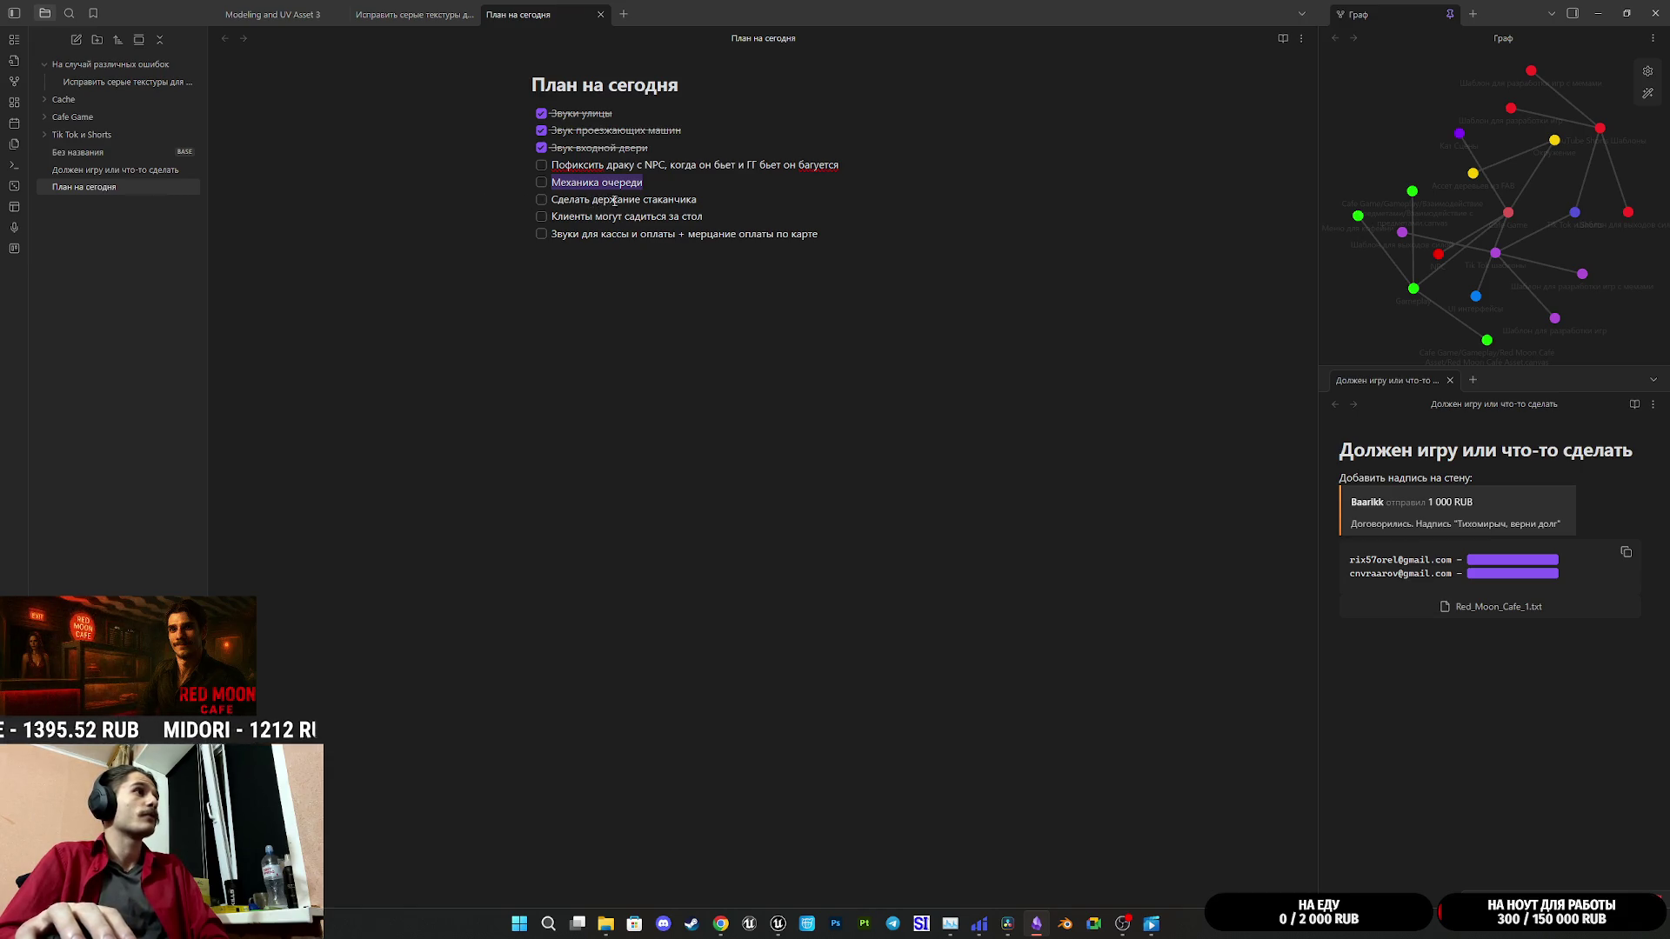
pyautogui.click(704, 199)
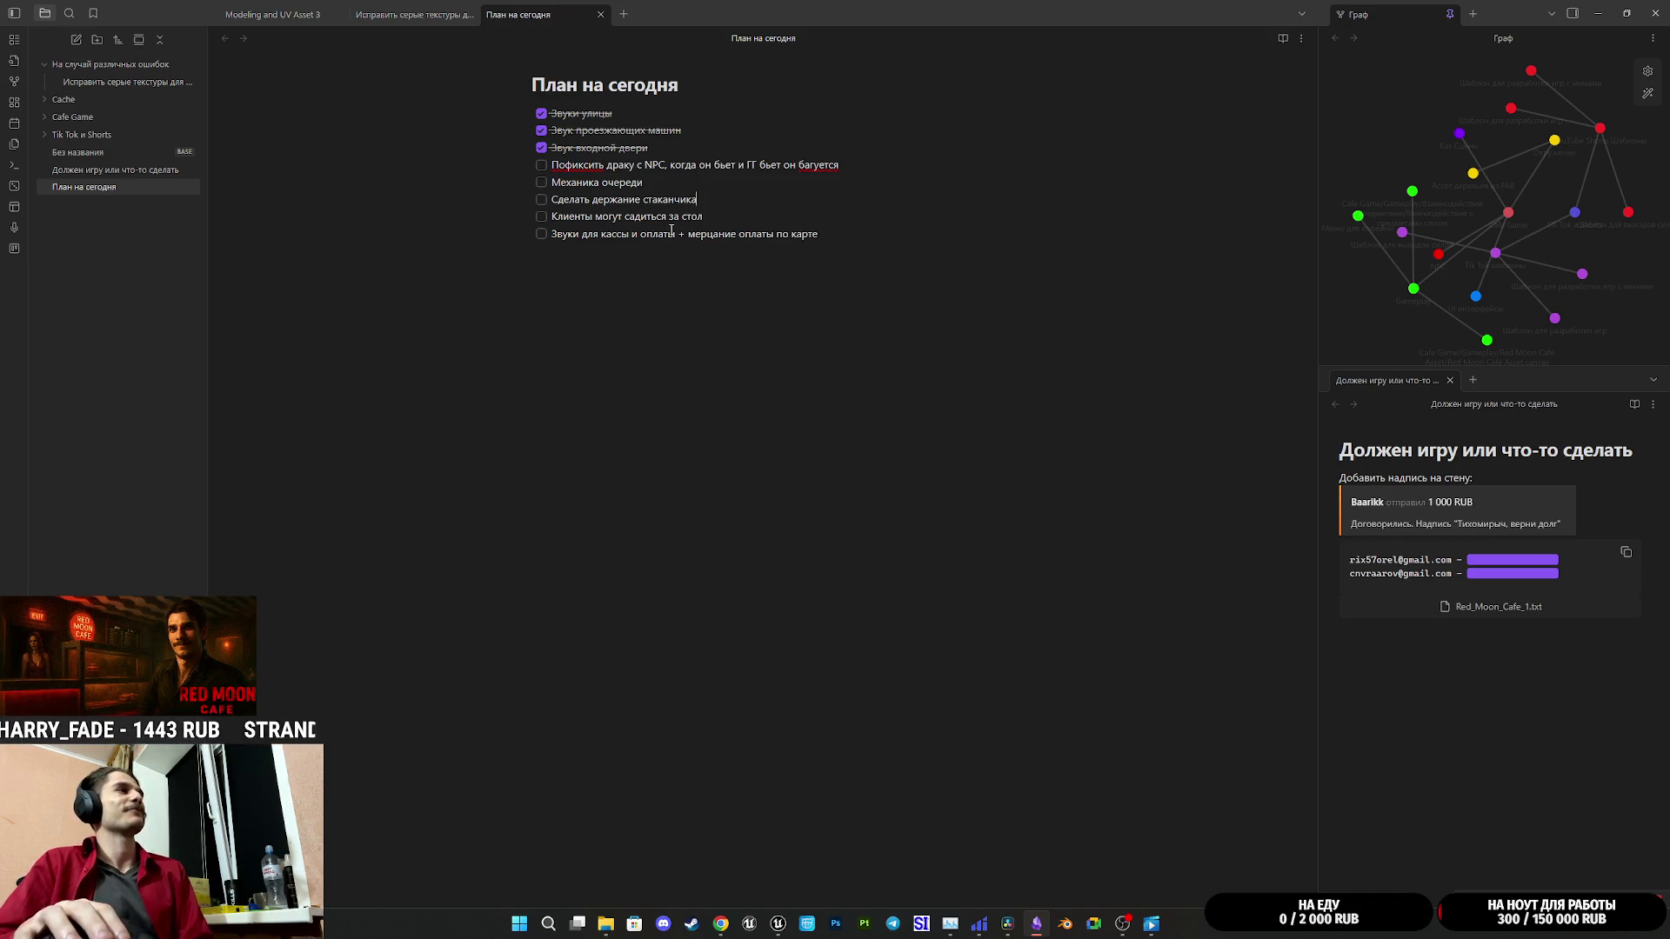
pyautogui.moveTo(828, 233); pyautogui.dragTo(550, 233)
pyautogui.hotkey('ctrl', 'c')
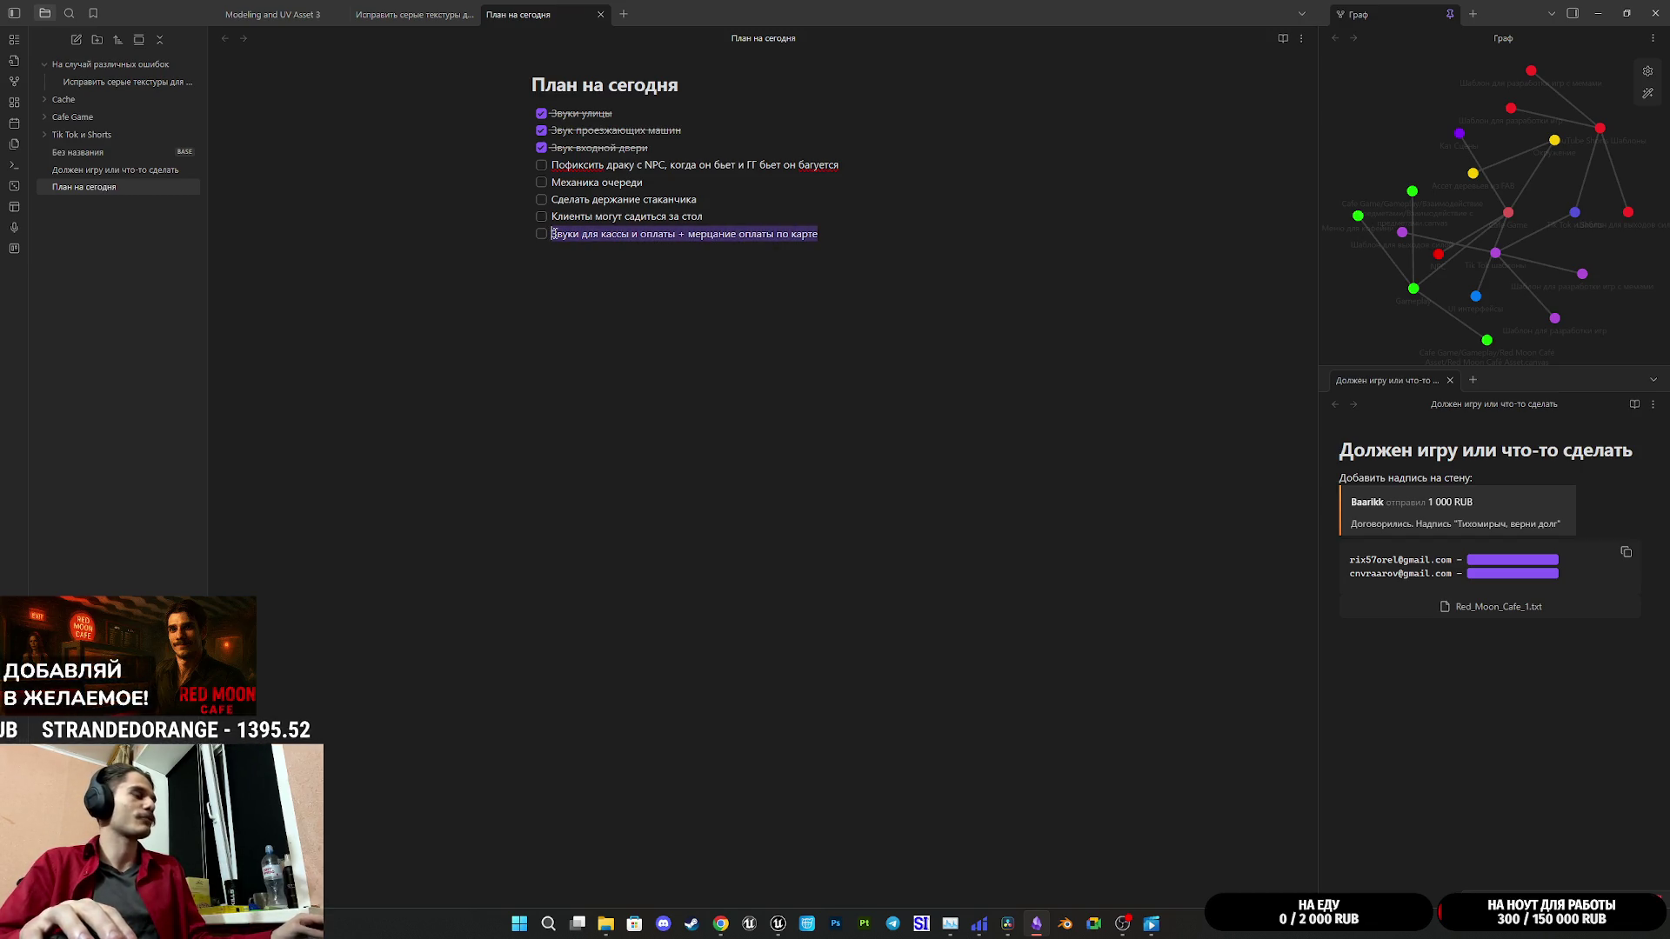
pyautogui.click(873, 163)
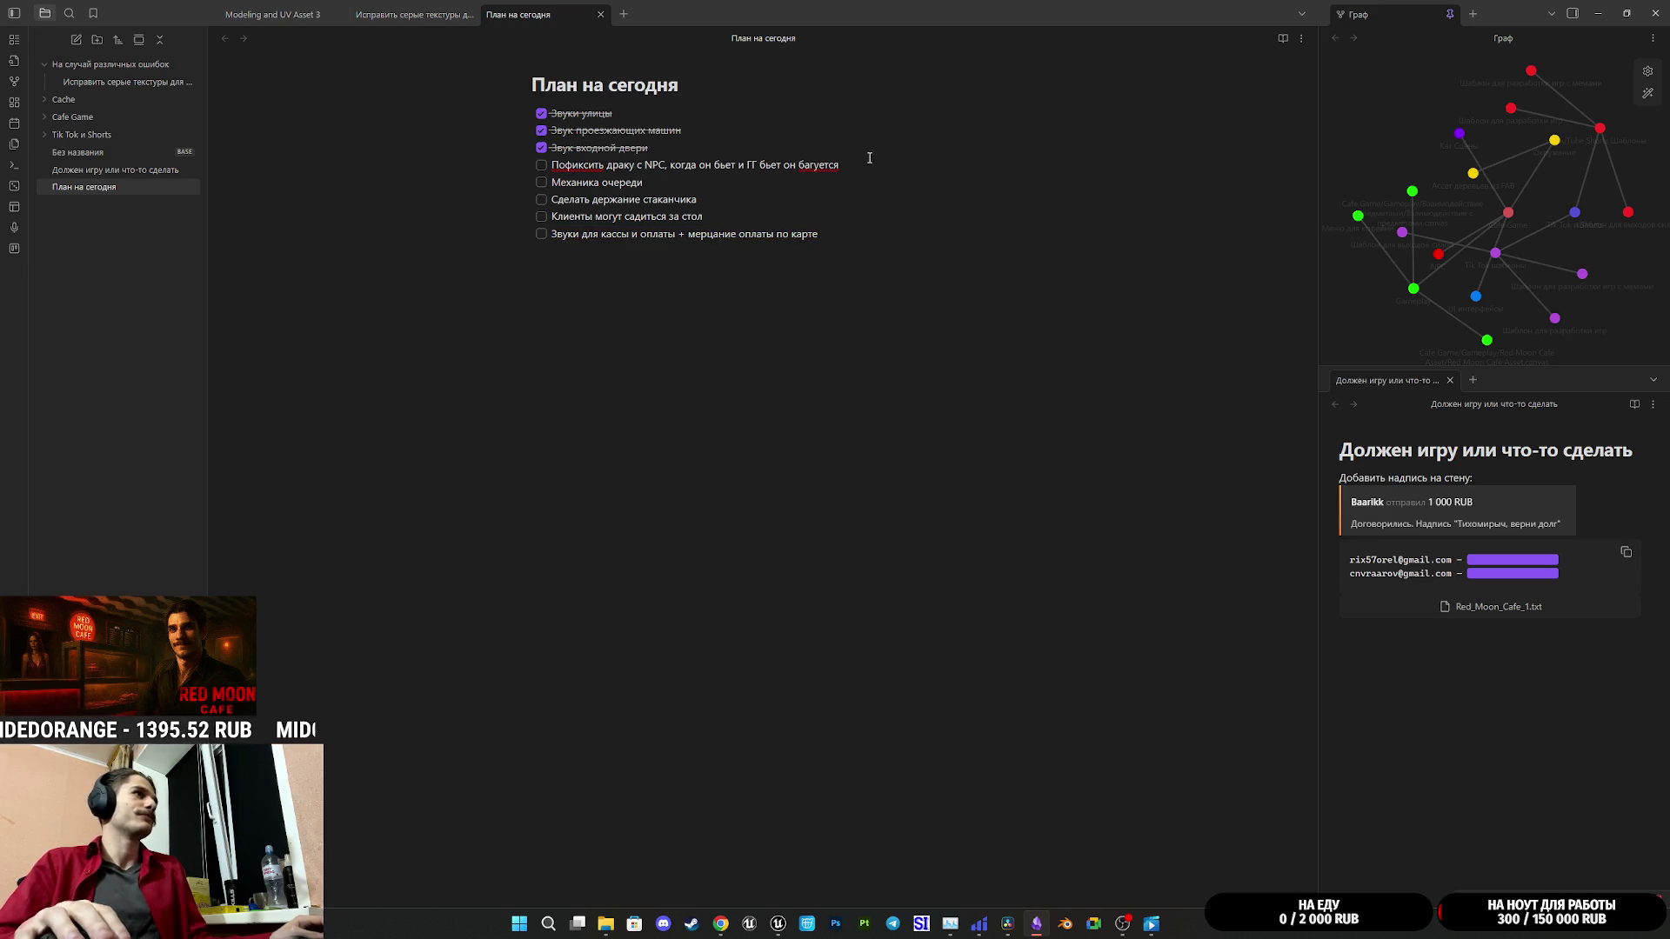
pyautogui.press('Return')
pyautogui.hotkey('ctrl', 'v')
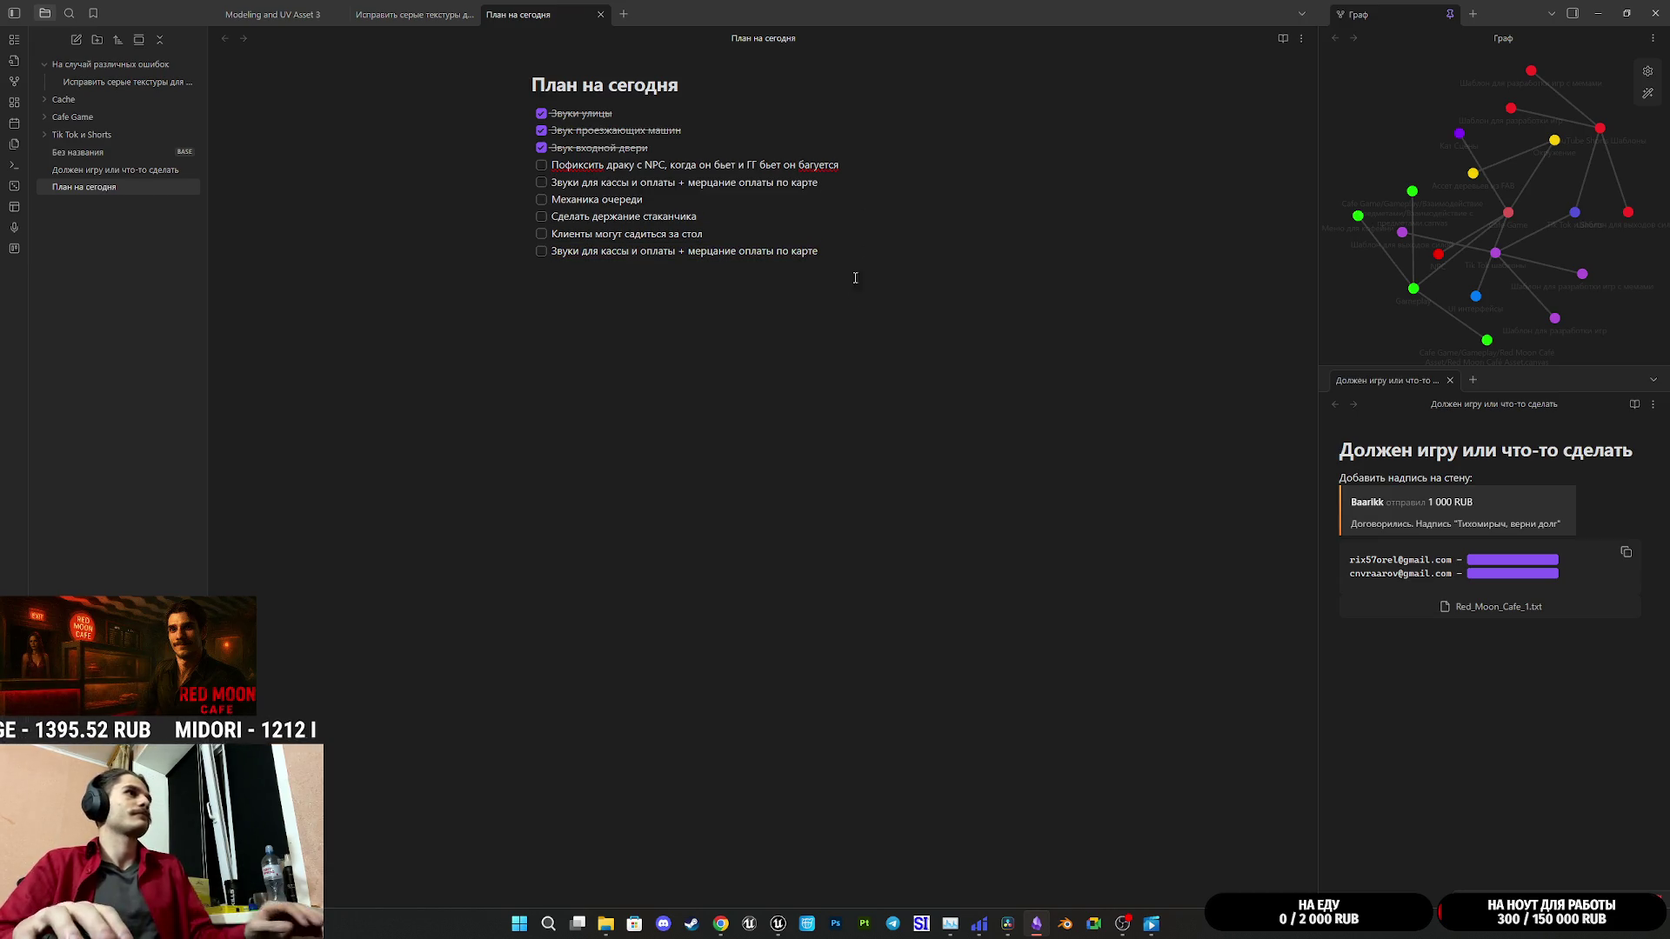
# Step: Delete the old checkout sounds task line from the bottom of the checklist
pyautogui.moveTo(829, 256); pyautogui.dragTo(592, 247)
pyautogui.press('BackSpace')
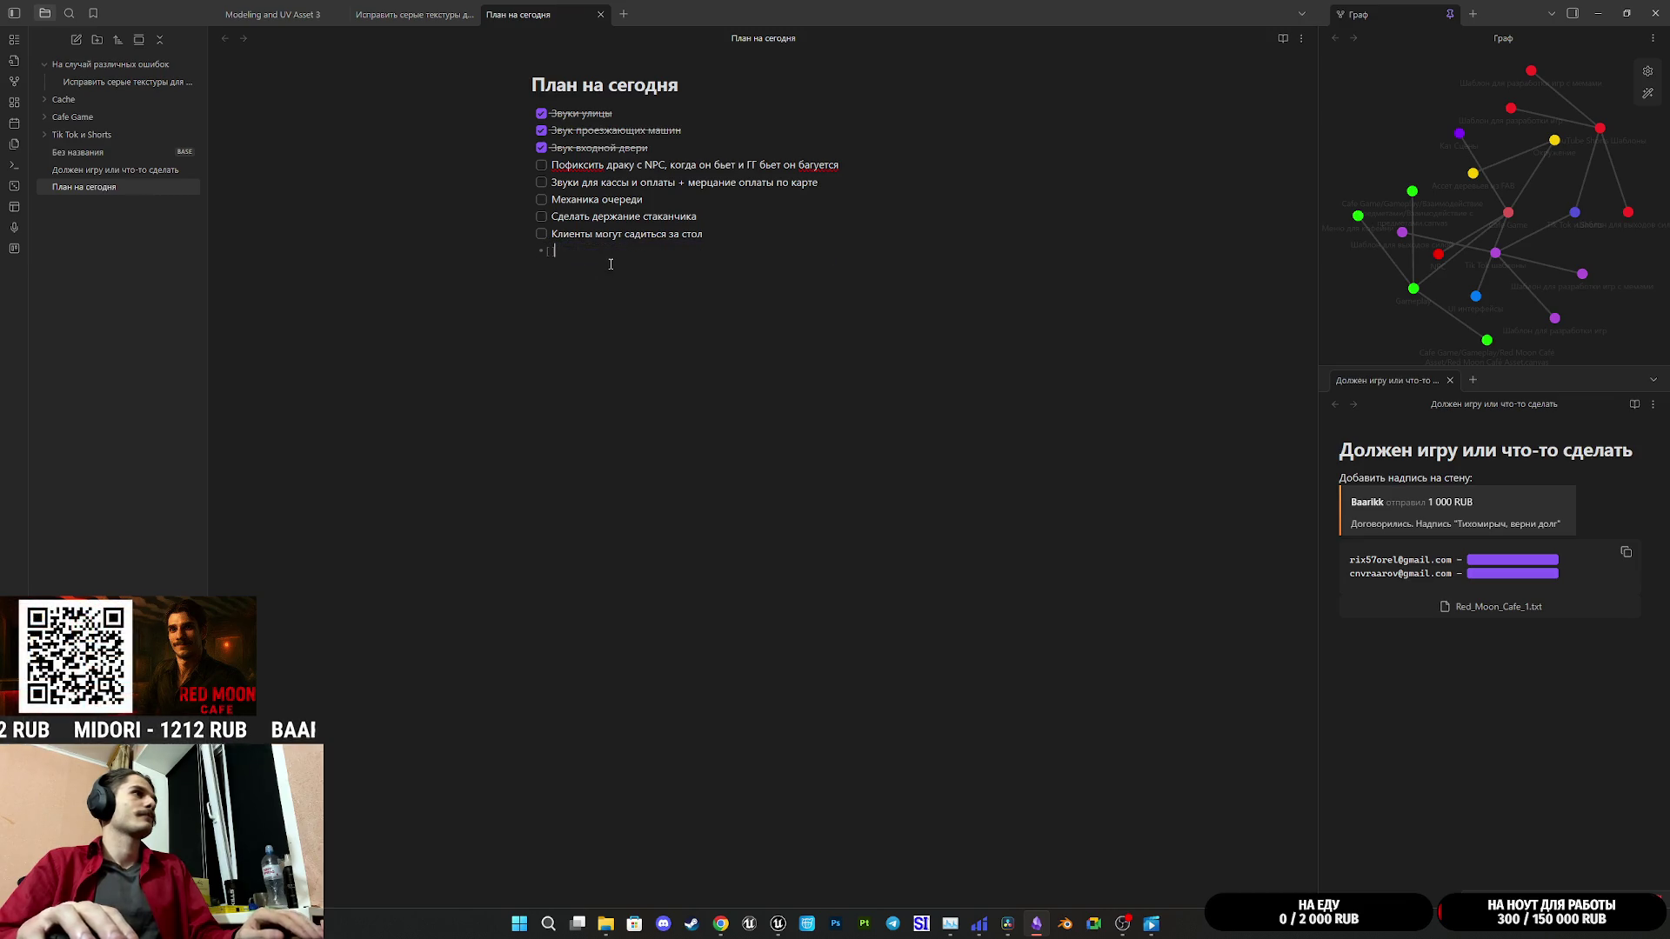
pyautogui.press('BackSpace')
pyautogui.press('BackSpace')
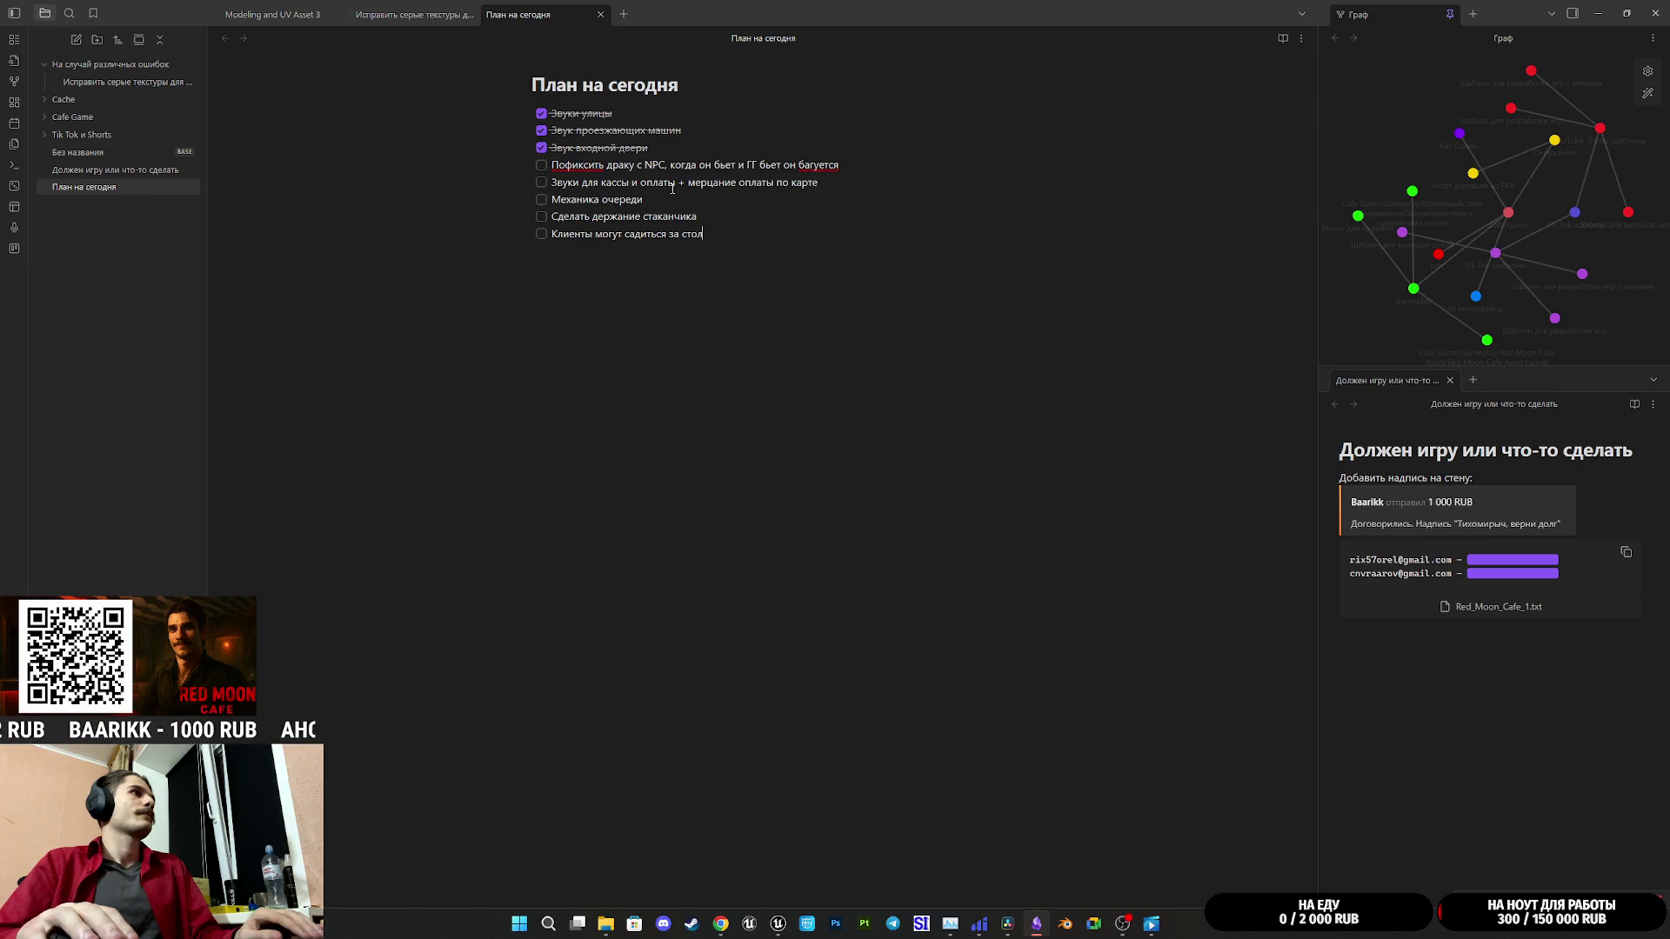
pyautogui.moveTo(855, 186)
pyautogui.mouseDown()
pyautogui.moveTo(550, 164)
pyautogui.moveTo(645, 165)
pyautogui.moveTo(627, 164)
pyautogui.mouseUp()
pyautogui.click(634, 166)
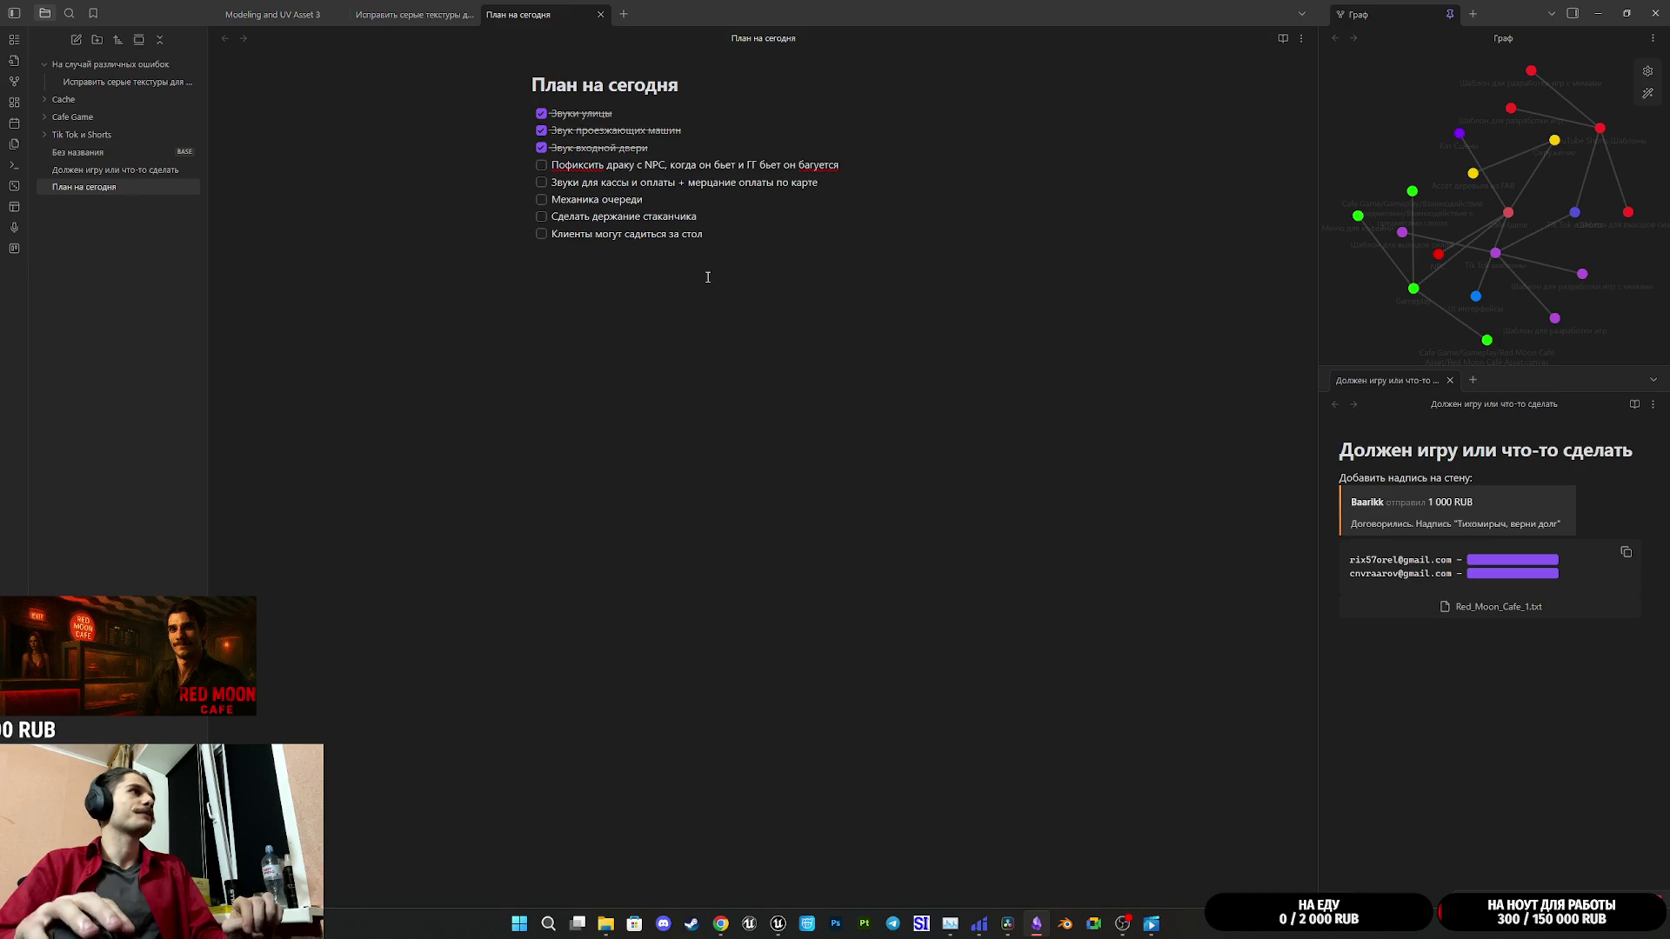
pyautogui.click(1602, 7)
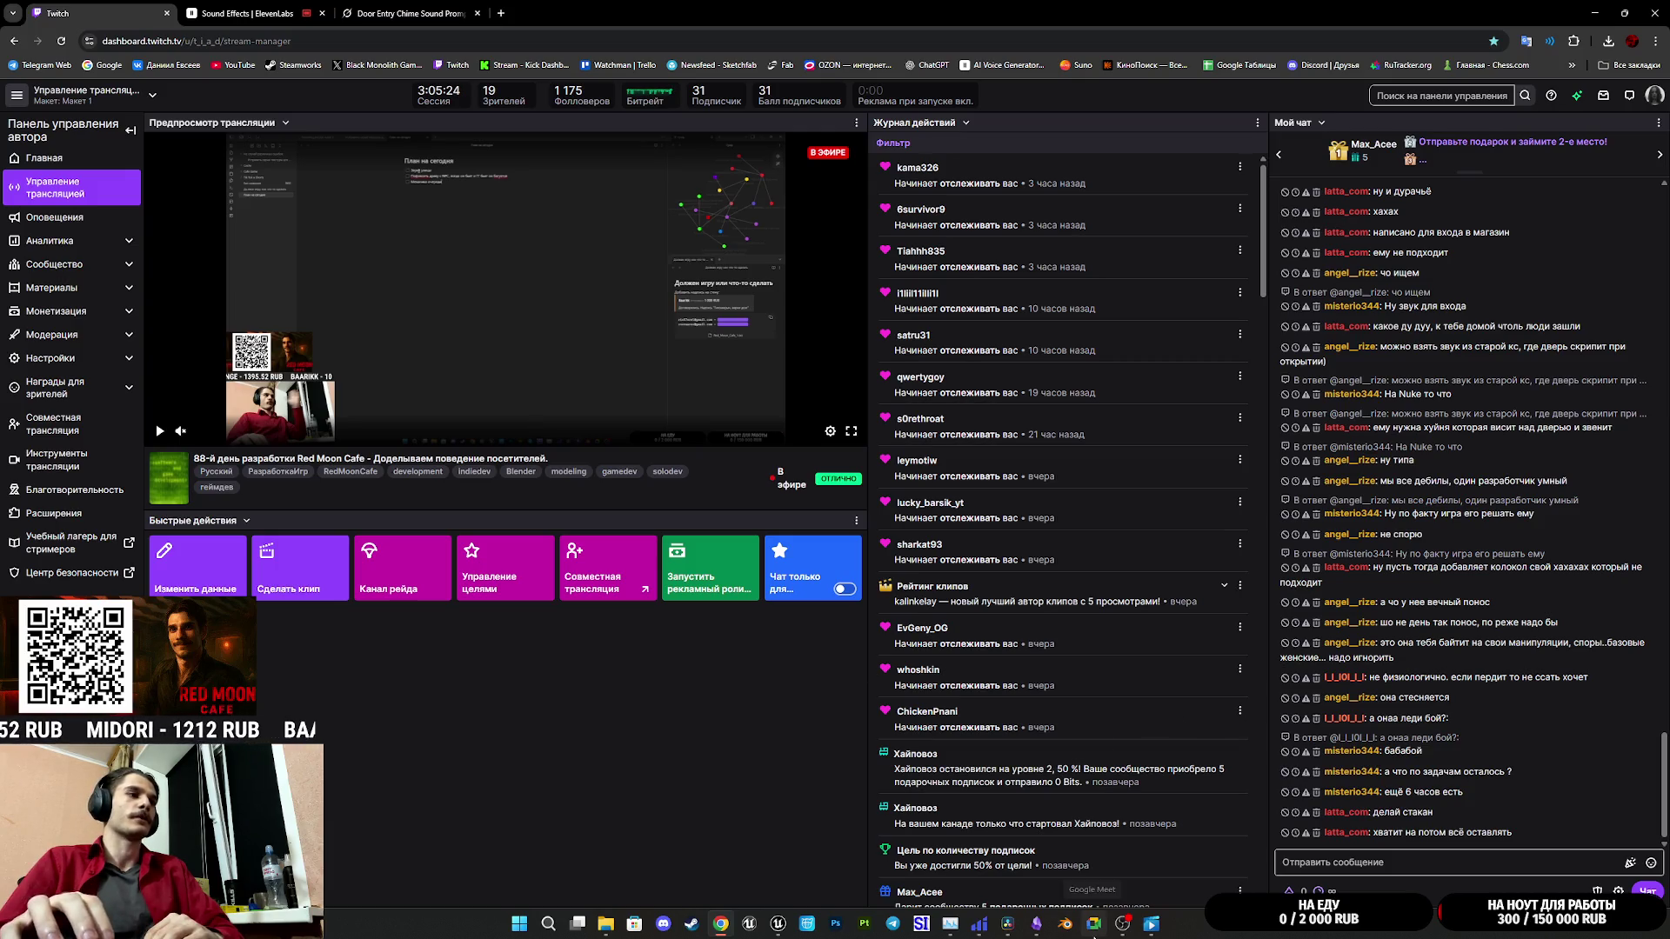
# Step: Preview the Obsidian and Unreal windows and switch to the ThirdPersonCharacter blueprint editor
pyautogui.moveTo(1037, 922)
pyautogui.moveTo(1042, 842)
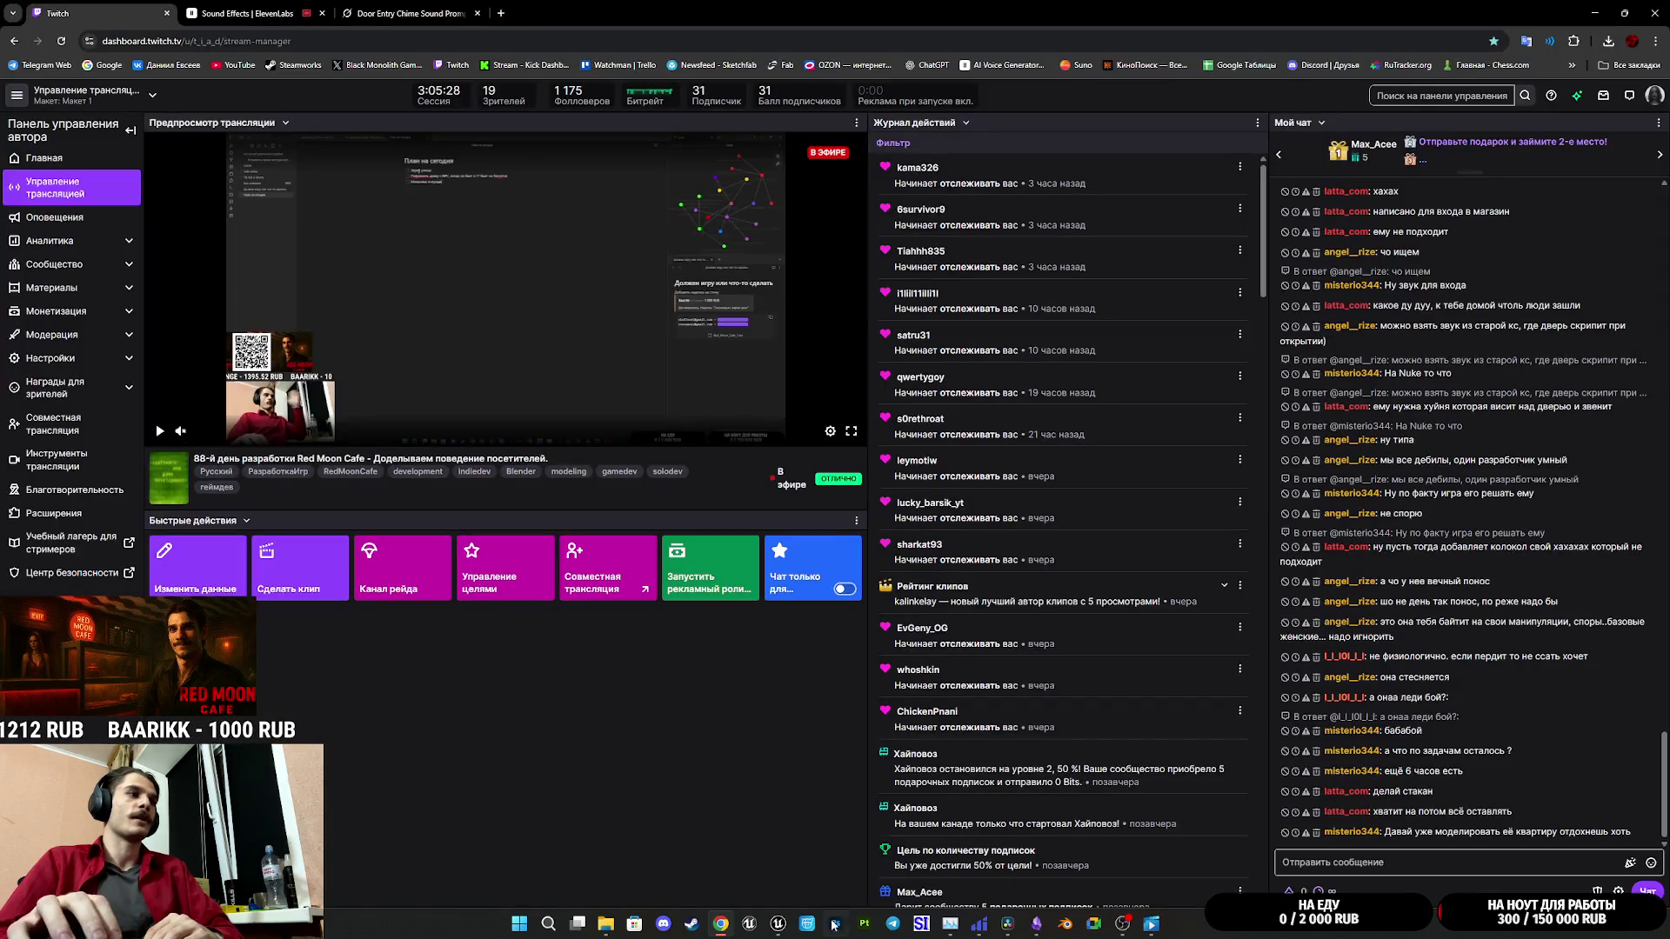
pyautogui.moveTo(781, 926)
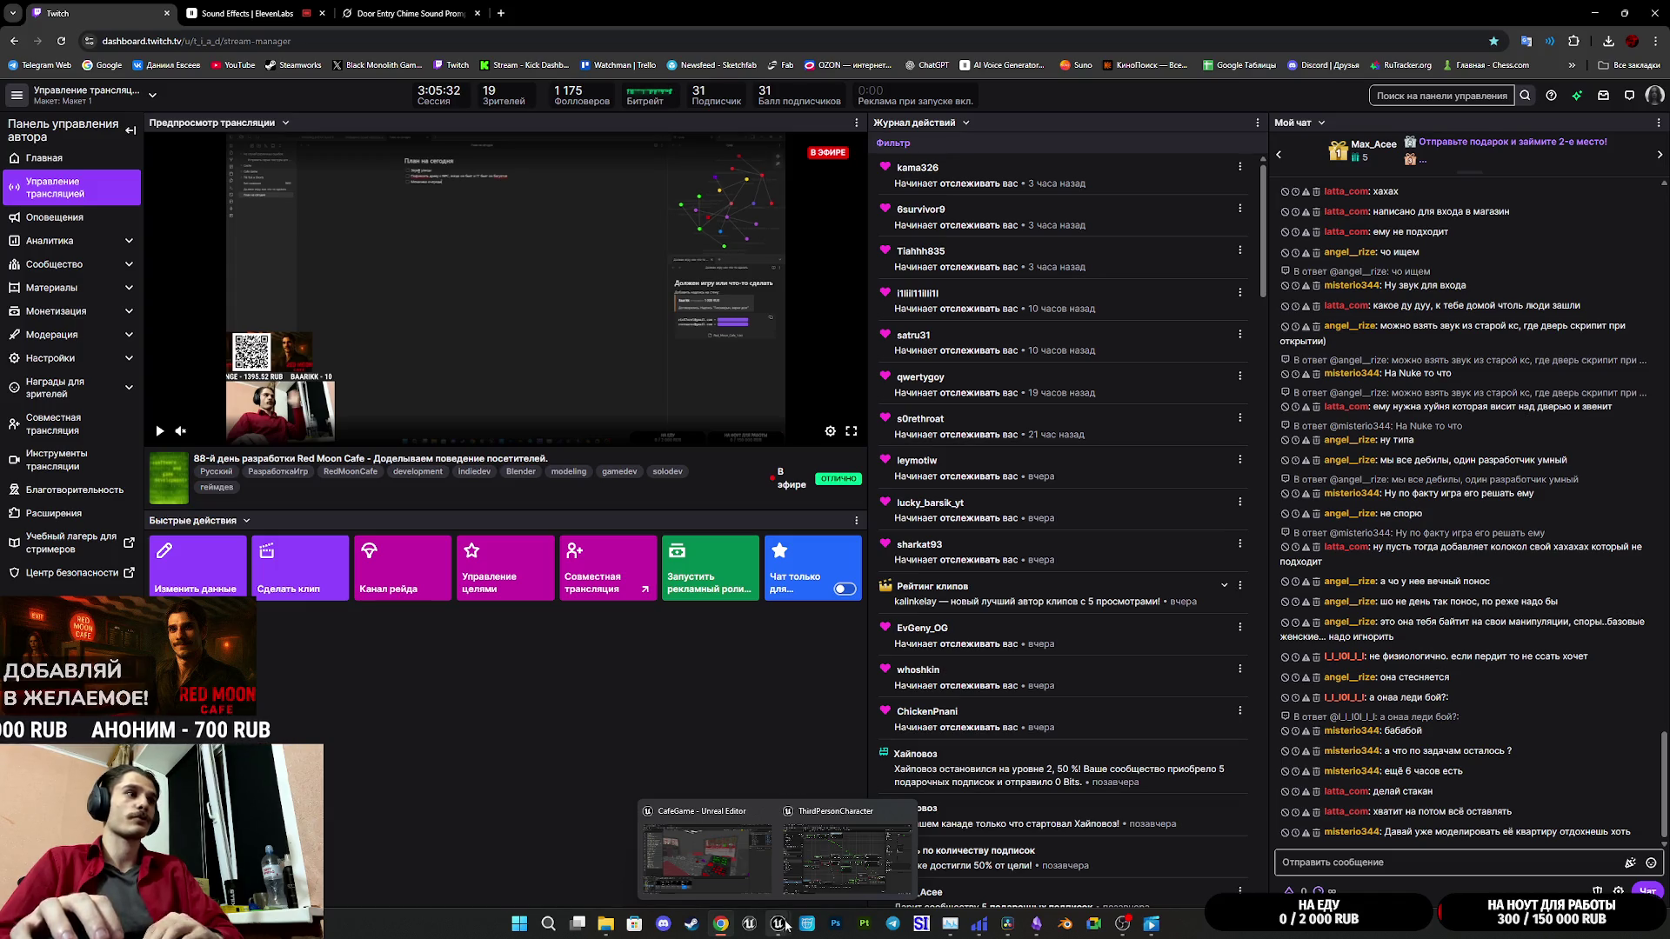
pyautogui.click(802, 870)
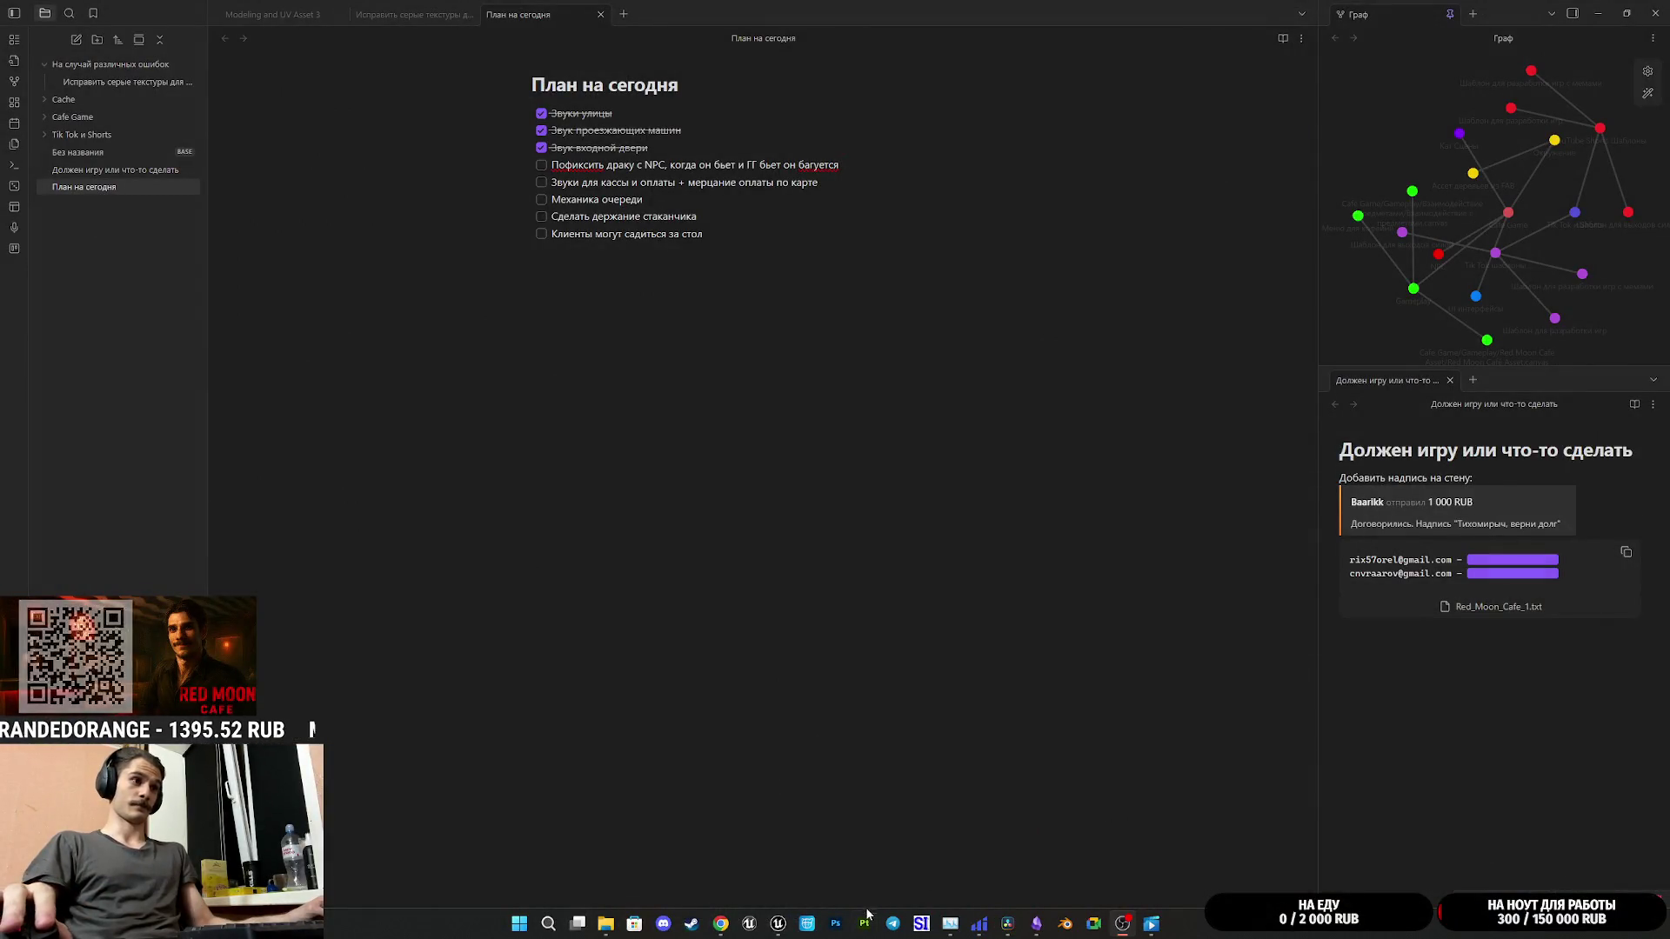
# Step: Bring up the Twitch creator dashboard from the taskbar
pyautogui.click(721, 923)
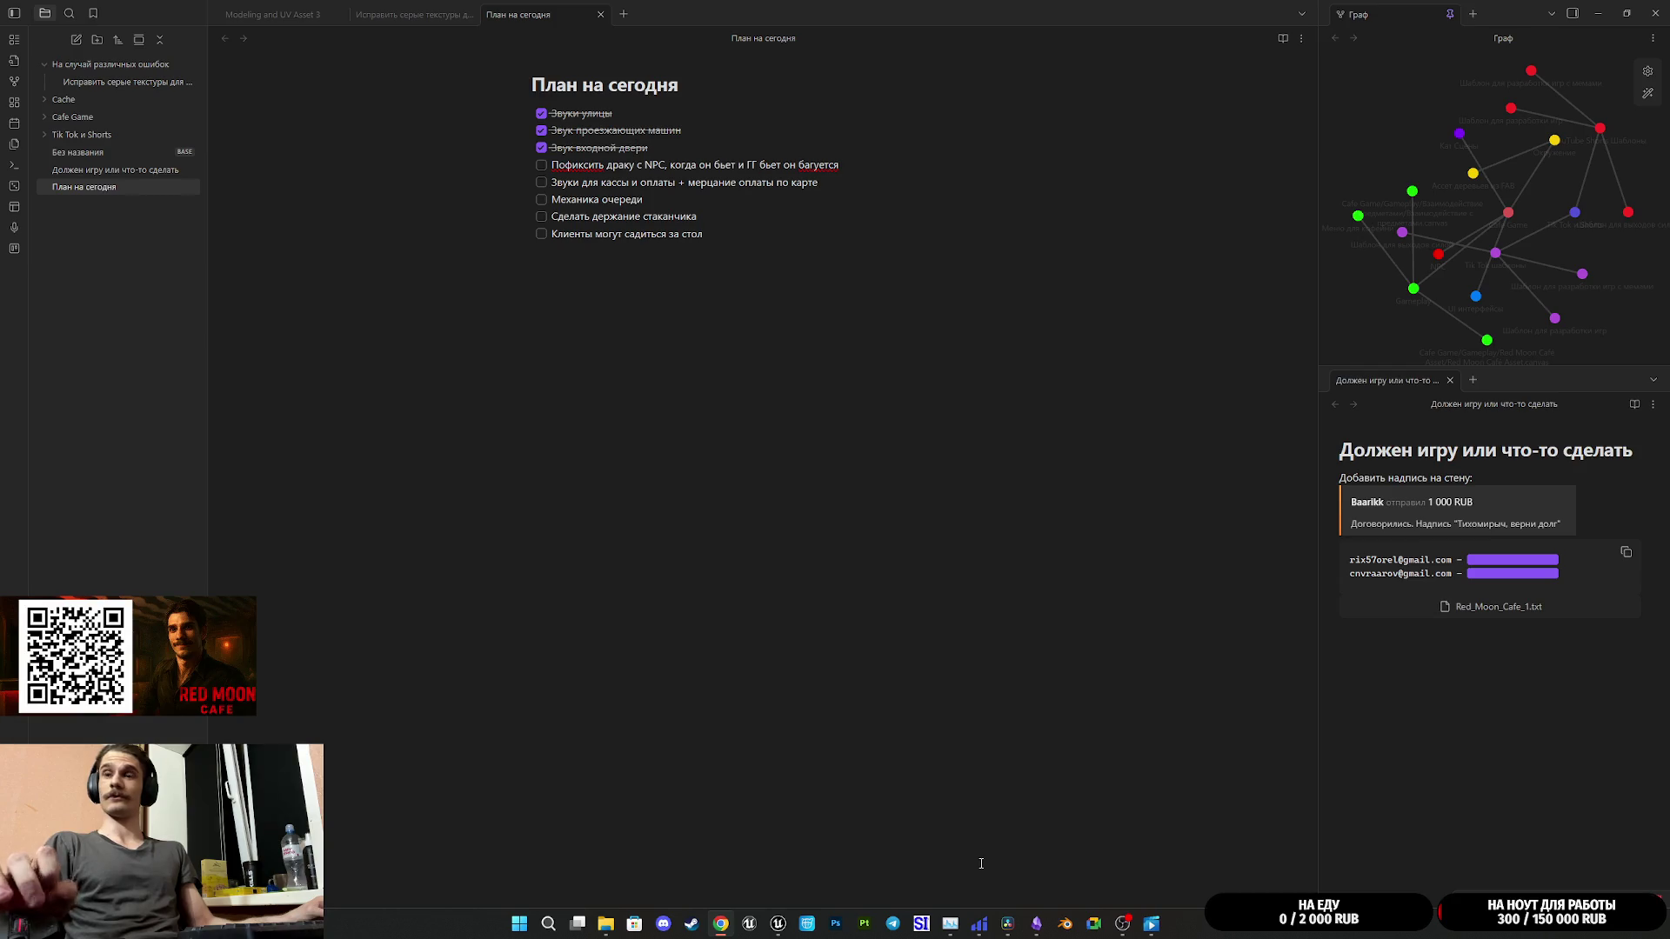
# Step: Return to Unreal and save the ThirdPersonExampleMap level blueprint
pyautogui.moveTo(779, 923)
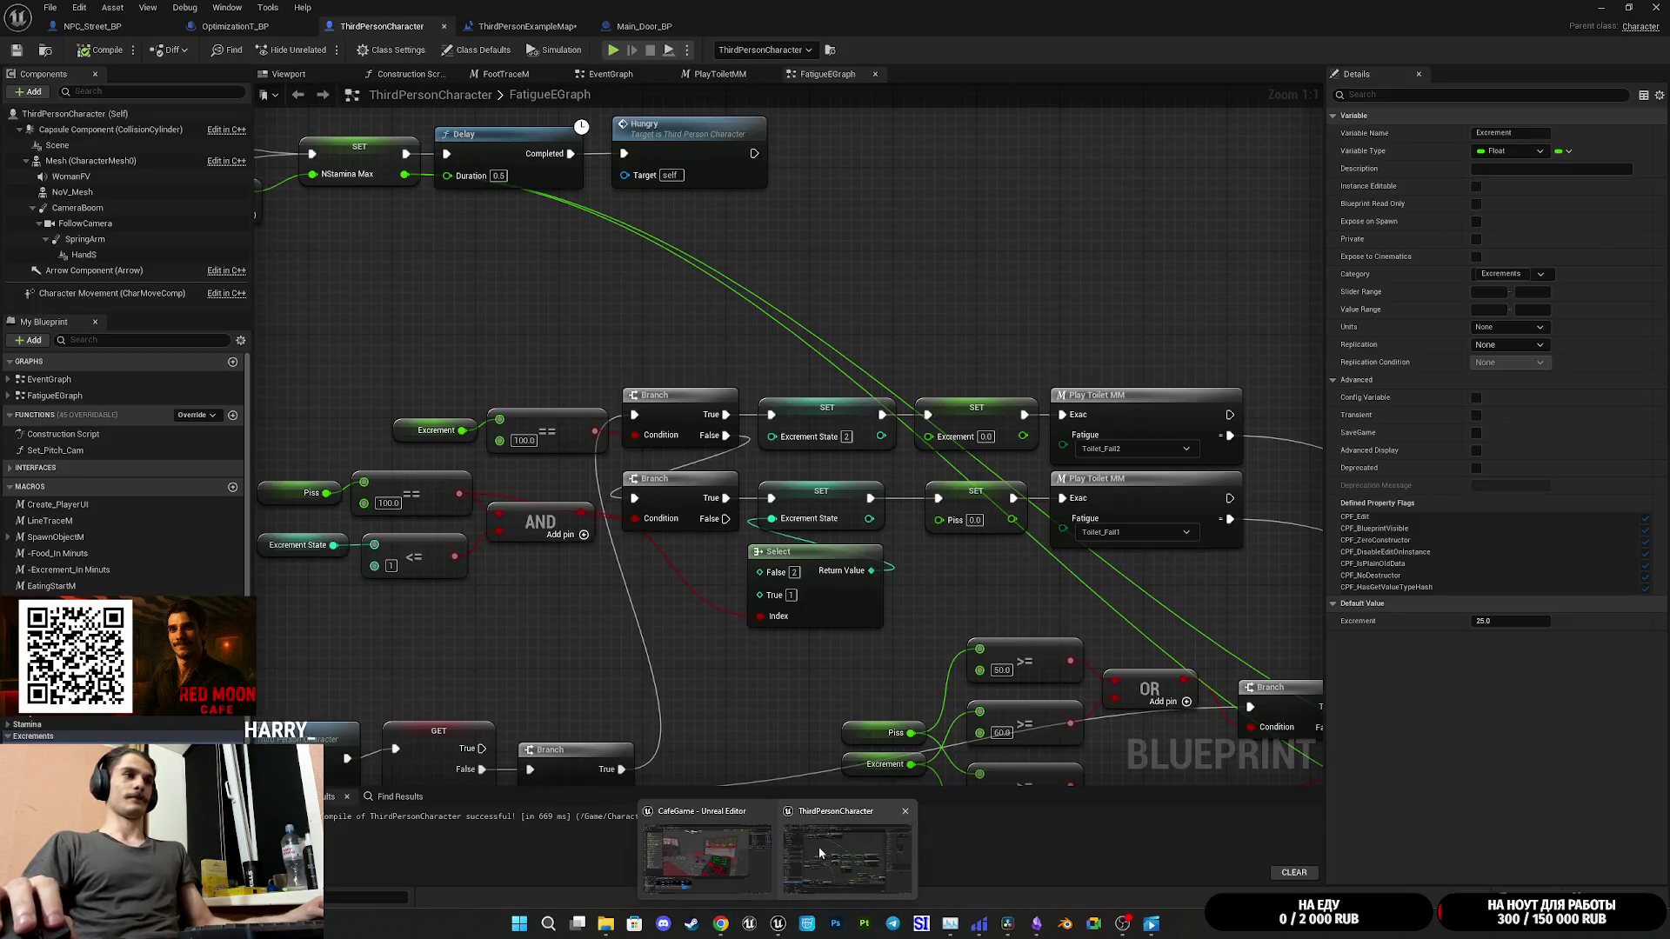
pyautogui.click(819, 849)
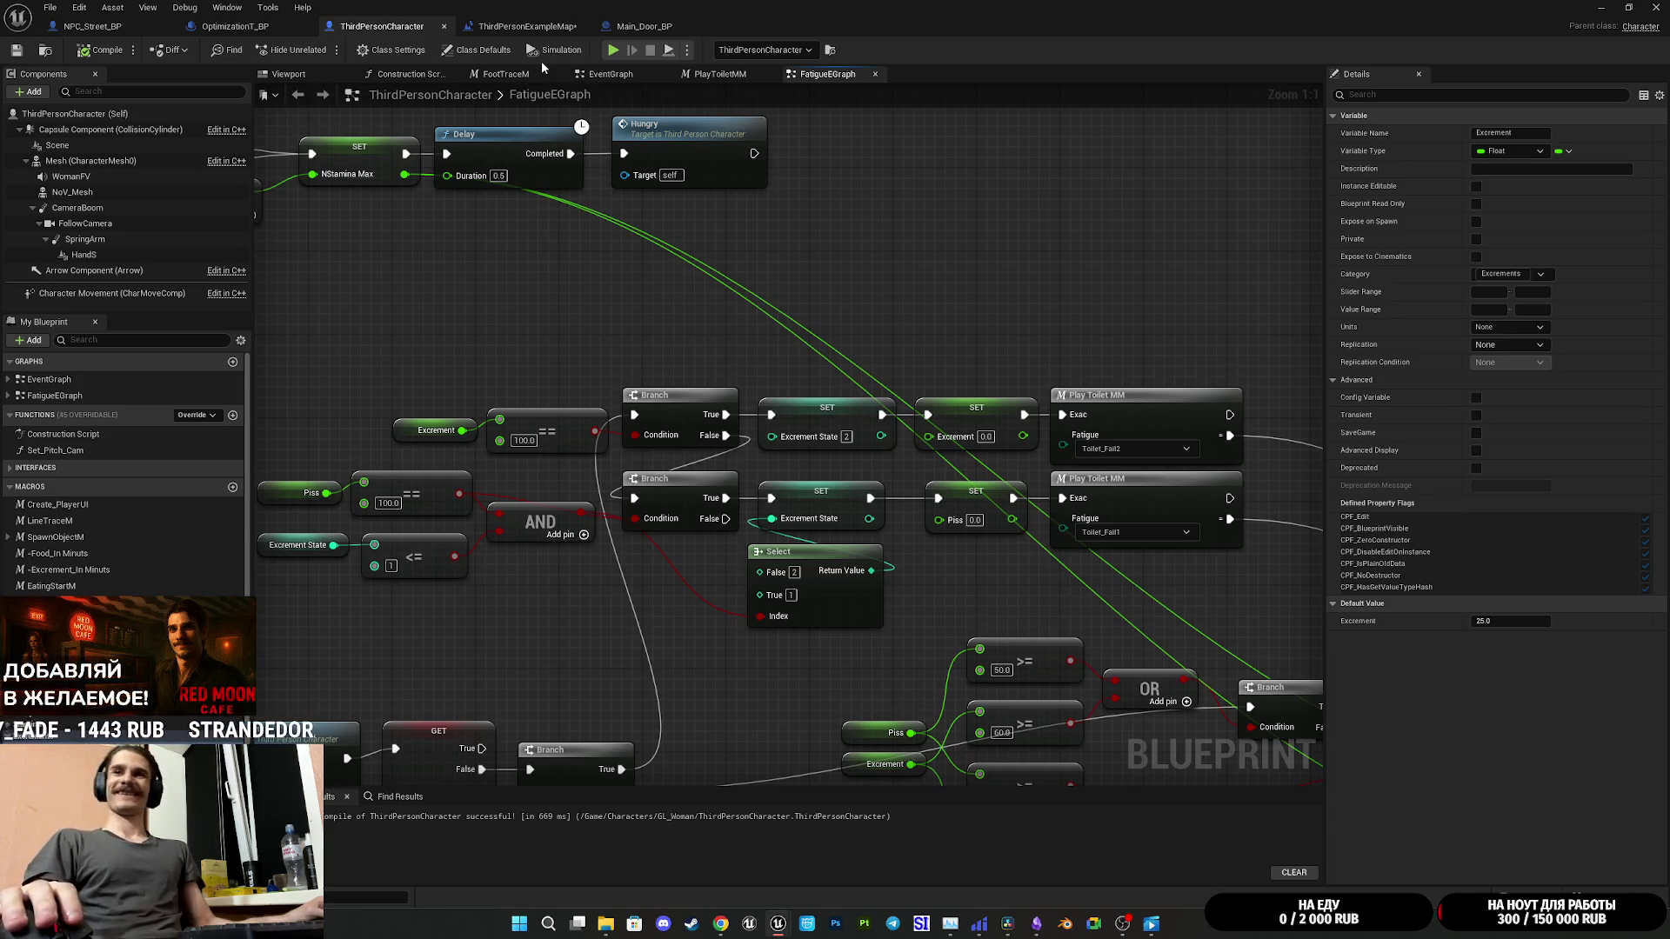
pyautogui.click(525, 26)
pyautogui.click(17, 50)
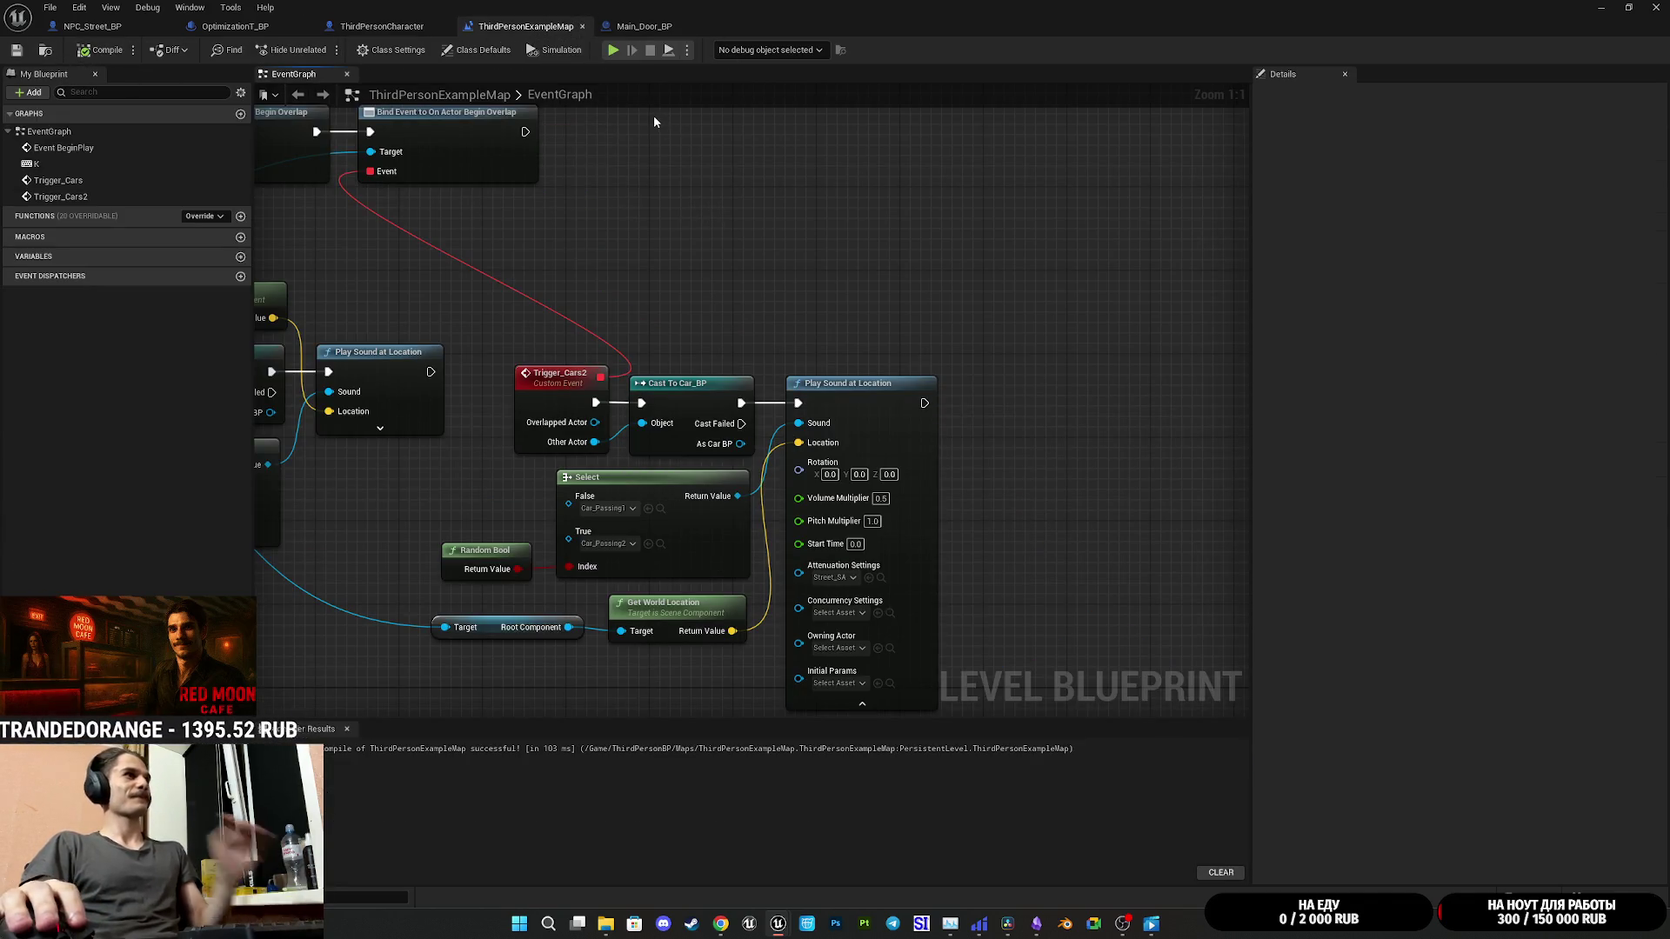
# Step: Move the Trigger_Cars2 node group up and left, then save the map
pyautogui.moveTo(786, 274)
pyautogui.mouseDown()
pyautogui.moveTo(1007, 317)
pyautogui.moveTo(1116, 377)
pyautogui.moveTo(987, 206)
pyautogui.mouseUp()
pyautogui.moveTo(752, 619); pyautogui.dragTo(1071, 249)
pyautogui.moveTo(806, 313); pyautogui.dragTo(775, 237)
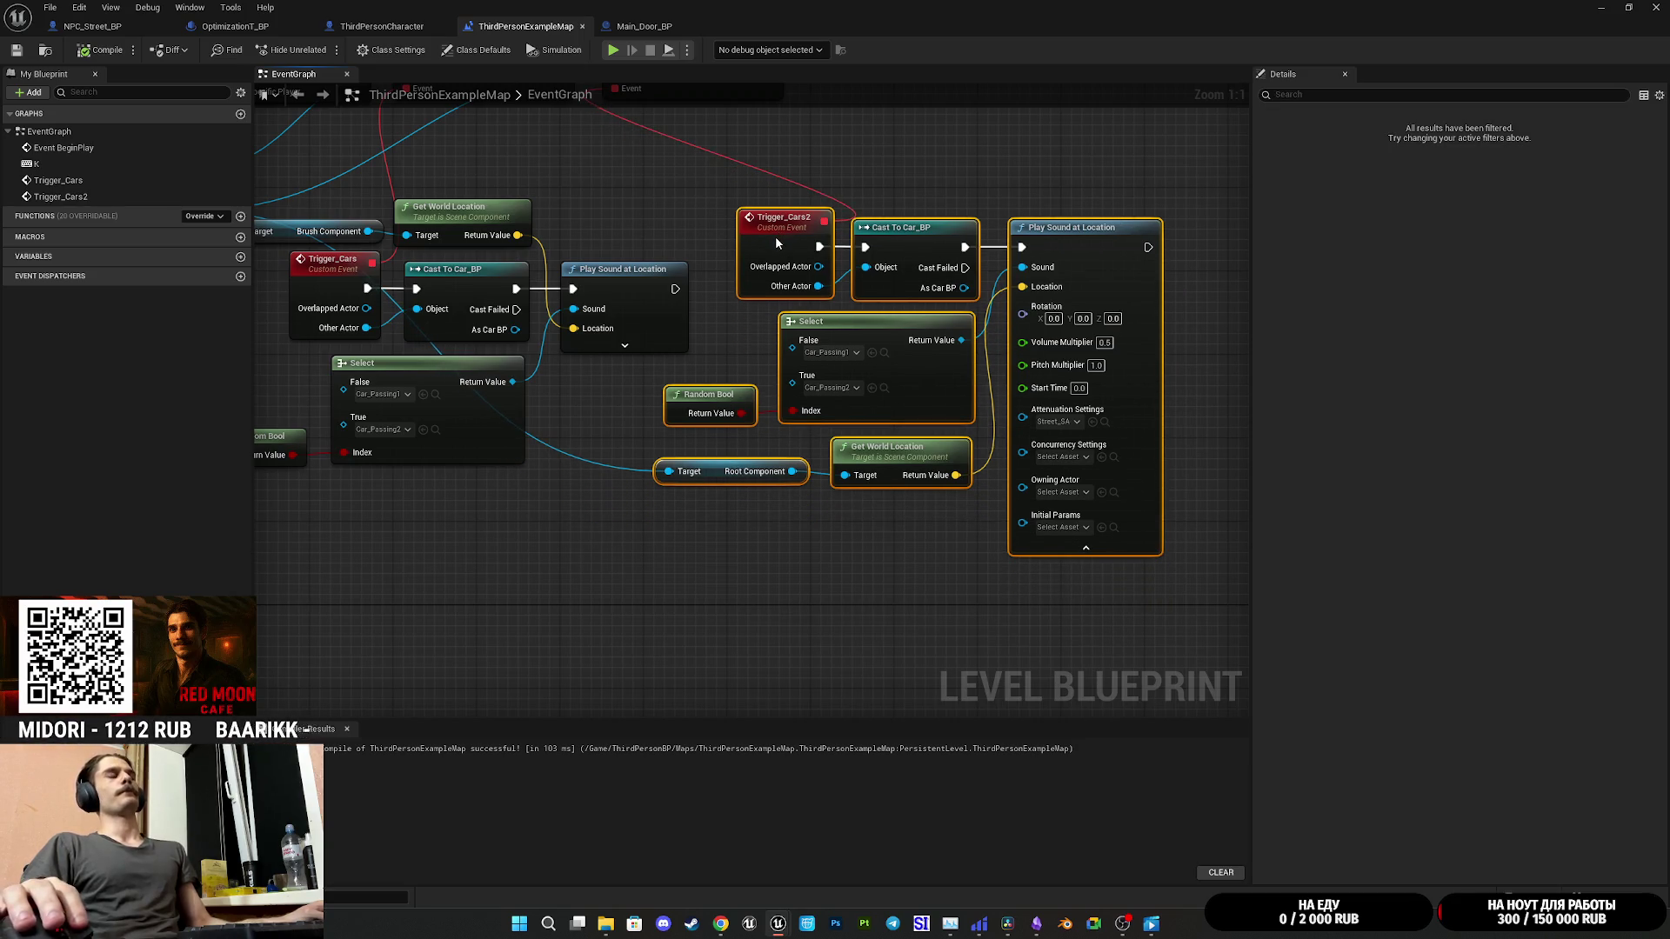
pyautogui.click(687, 243)
pyautogui.moveTo(655, 229)
pyautogui.mouseDown()
pyautogui.moveTo(821, 261)
pyautogui.moveTo(826, 278)
pyautogui.mouseUp()
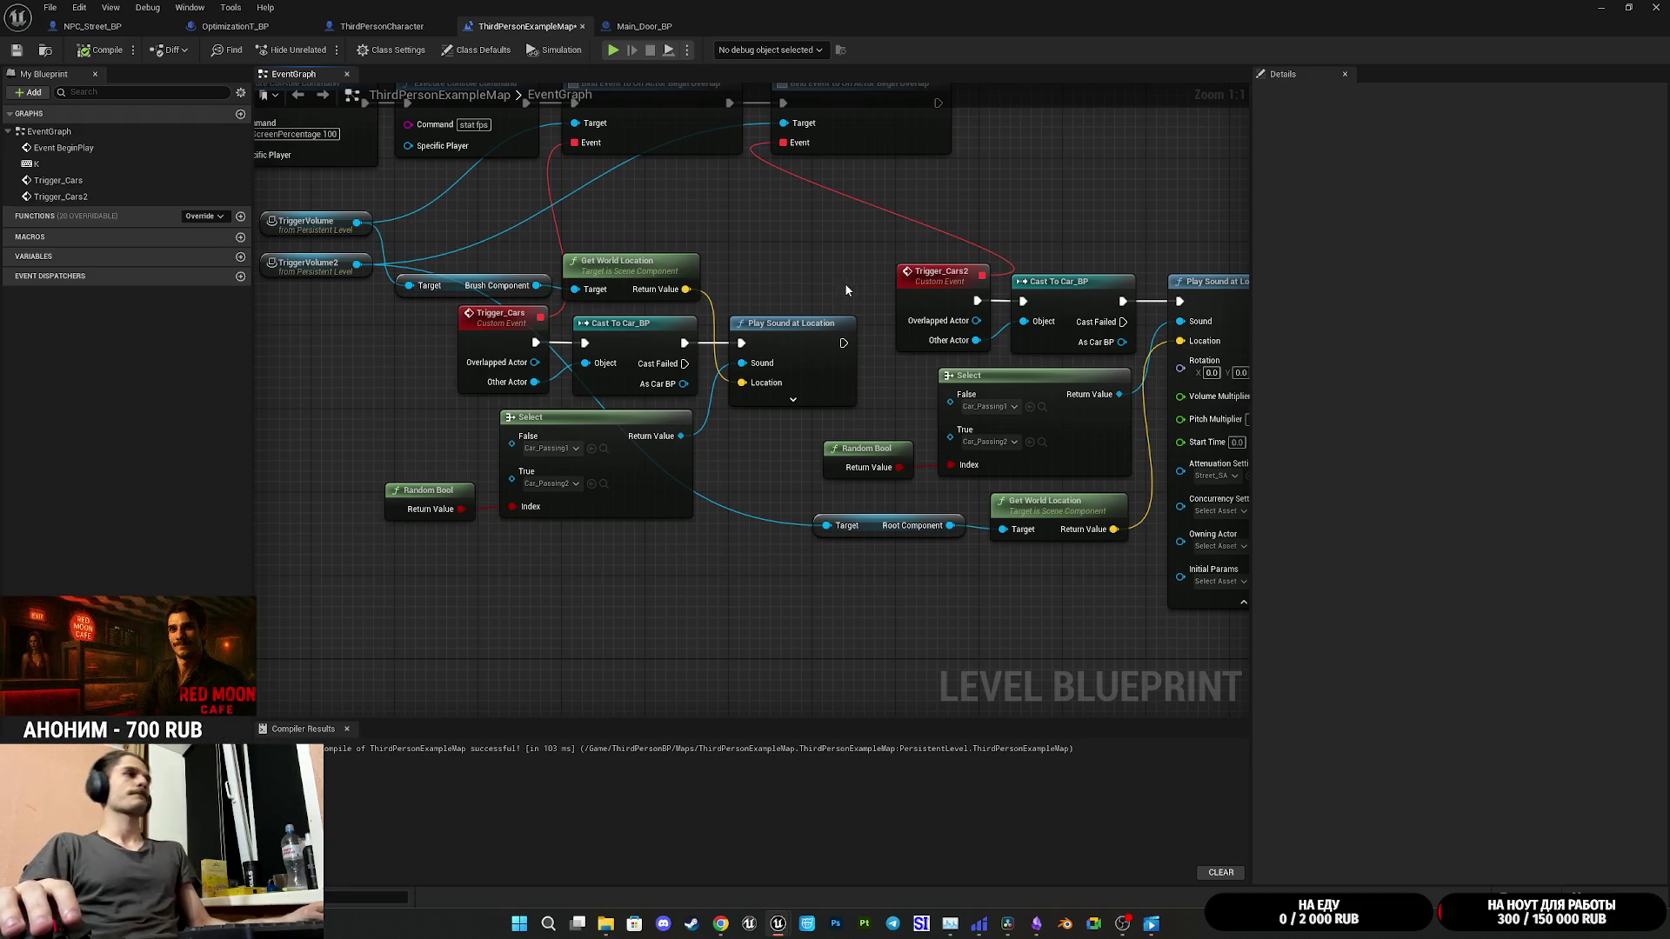
pyautogui.click(15, 50)
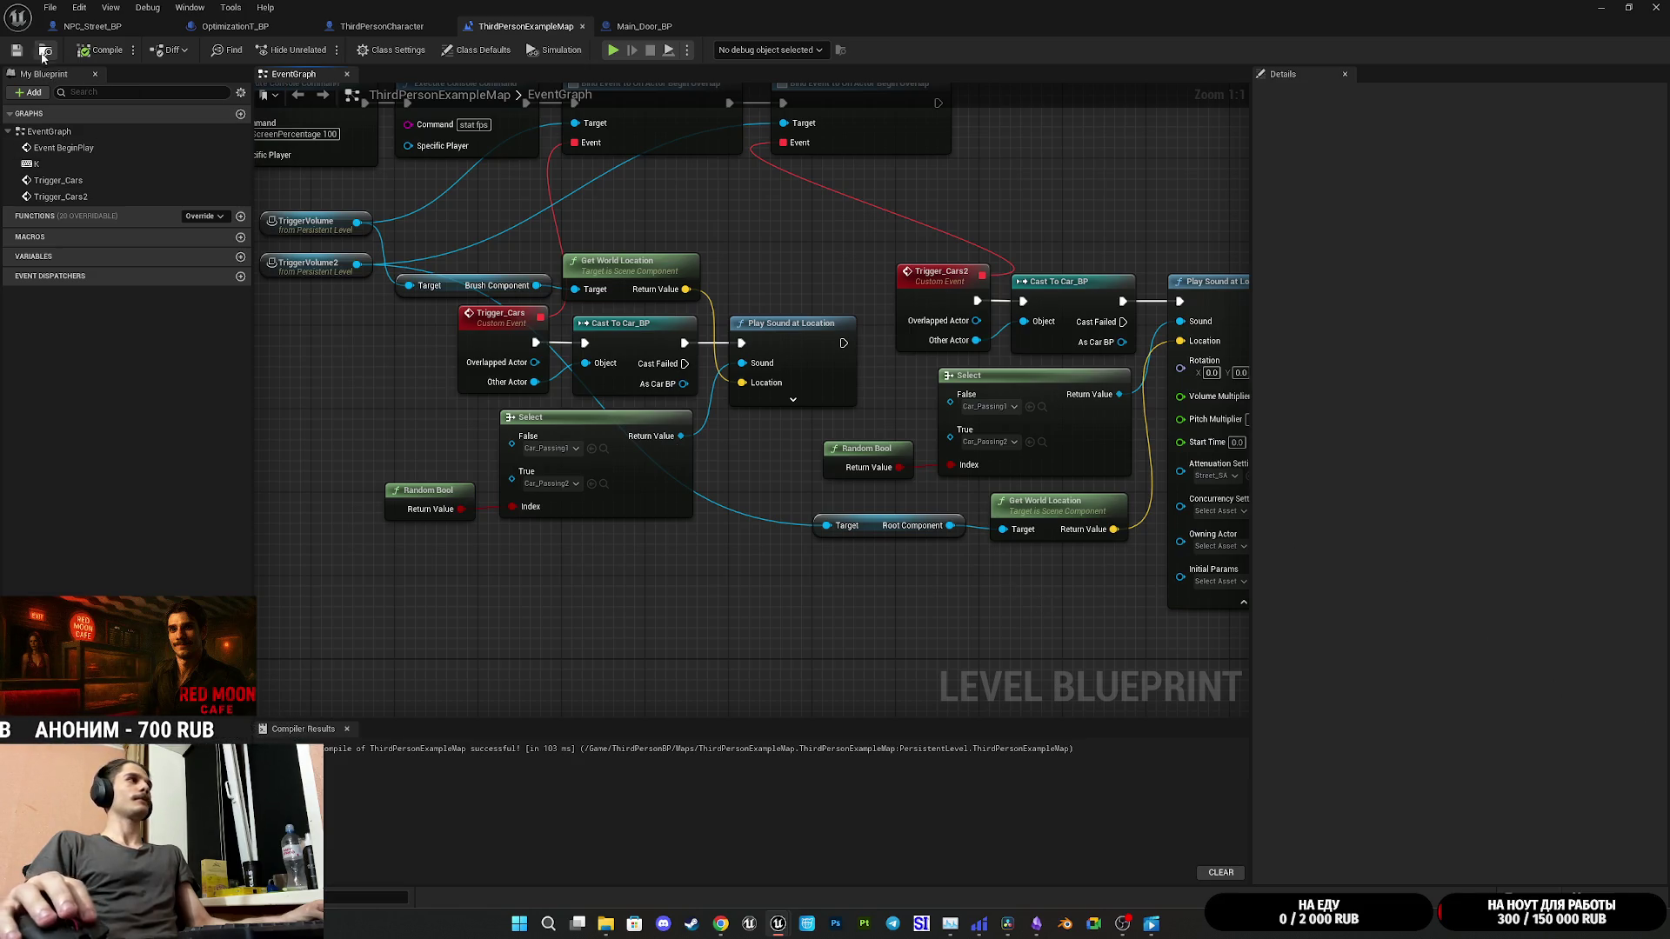
# Step: Open the NPC_Street_BP event graph
pyautogui.click(370, 27)
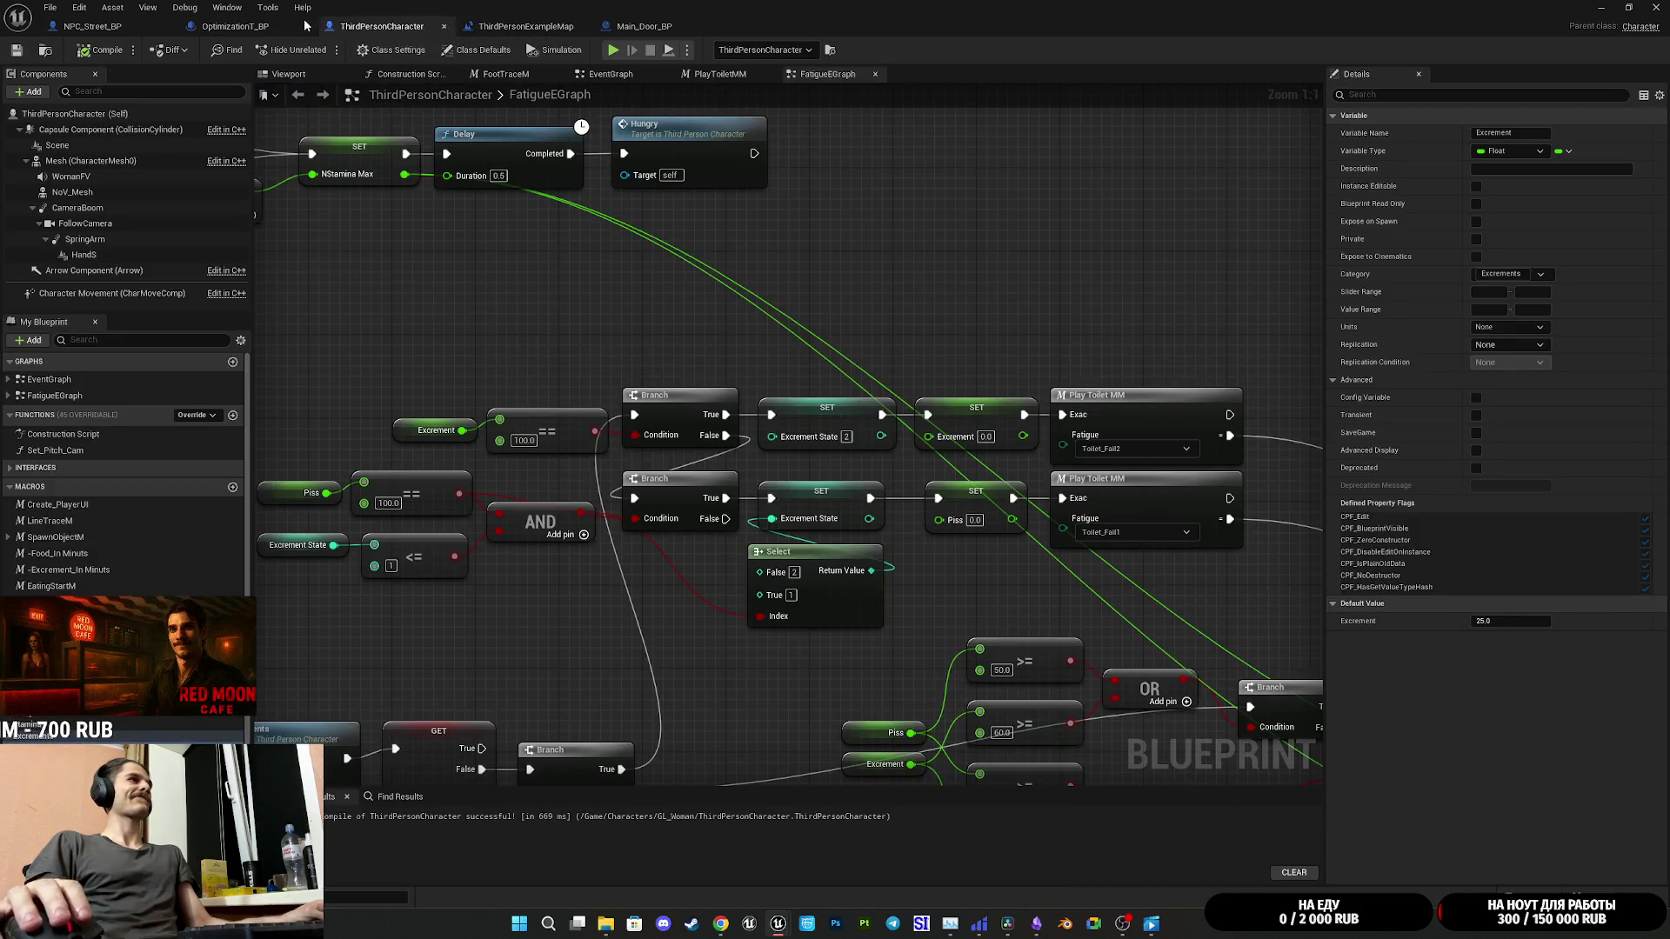
pyautogui.click(300, 26)
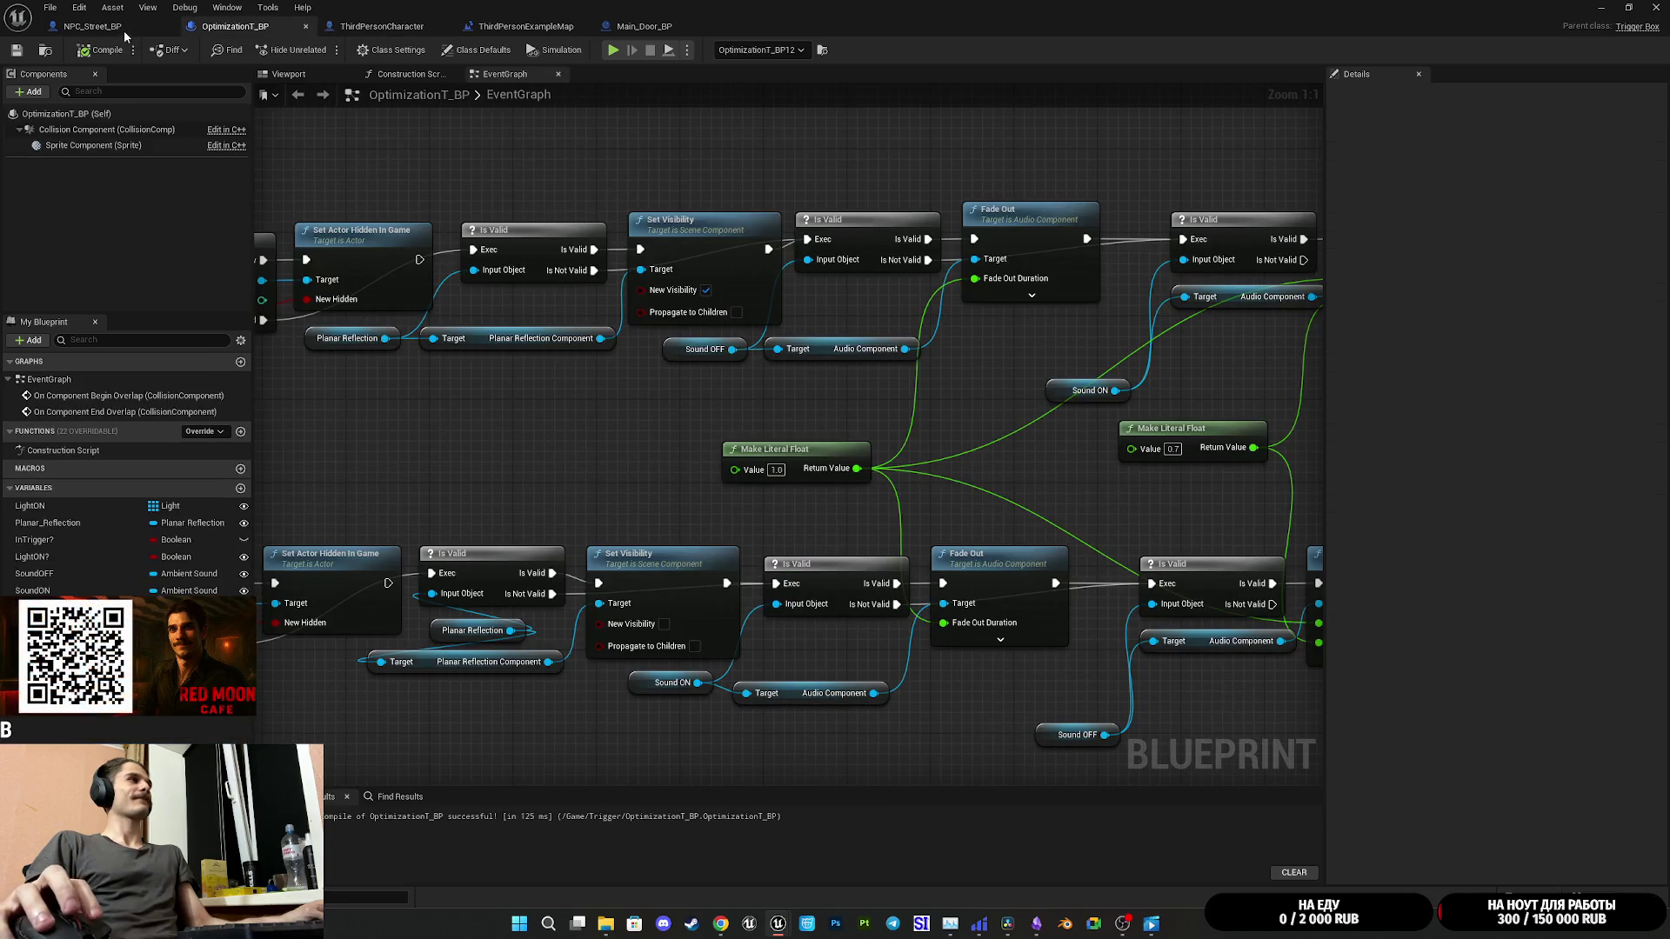
pyautogui.click(124, 35)
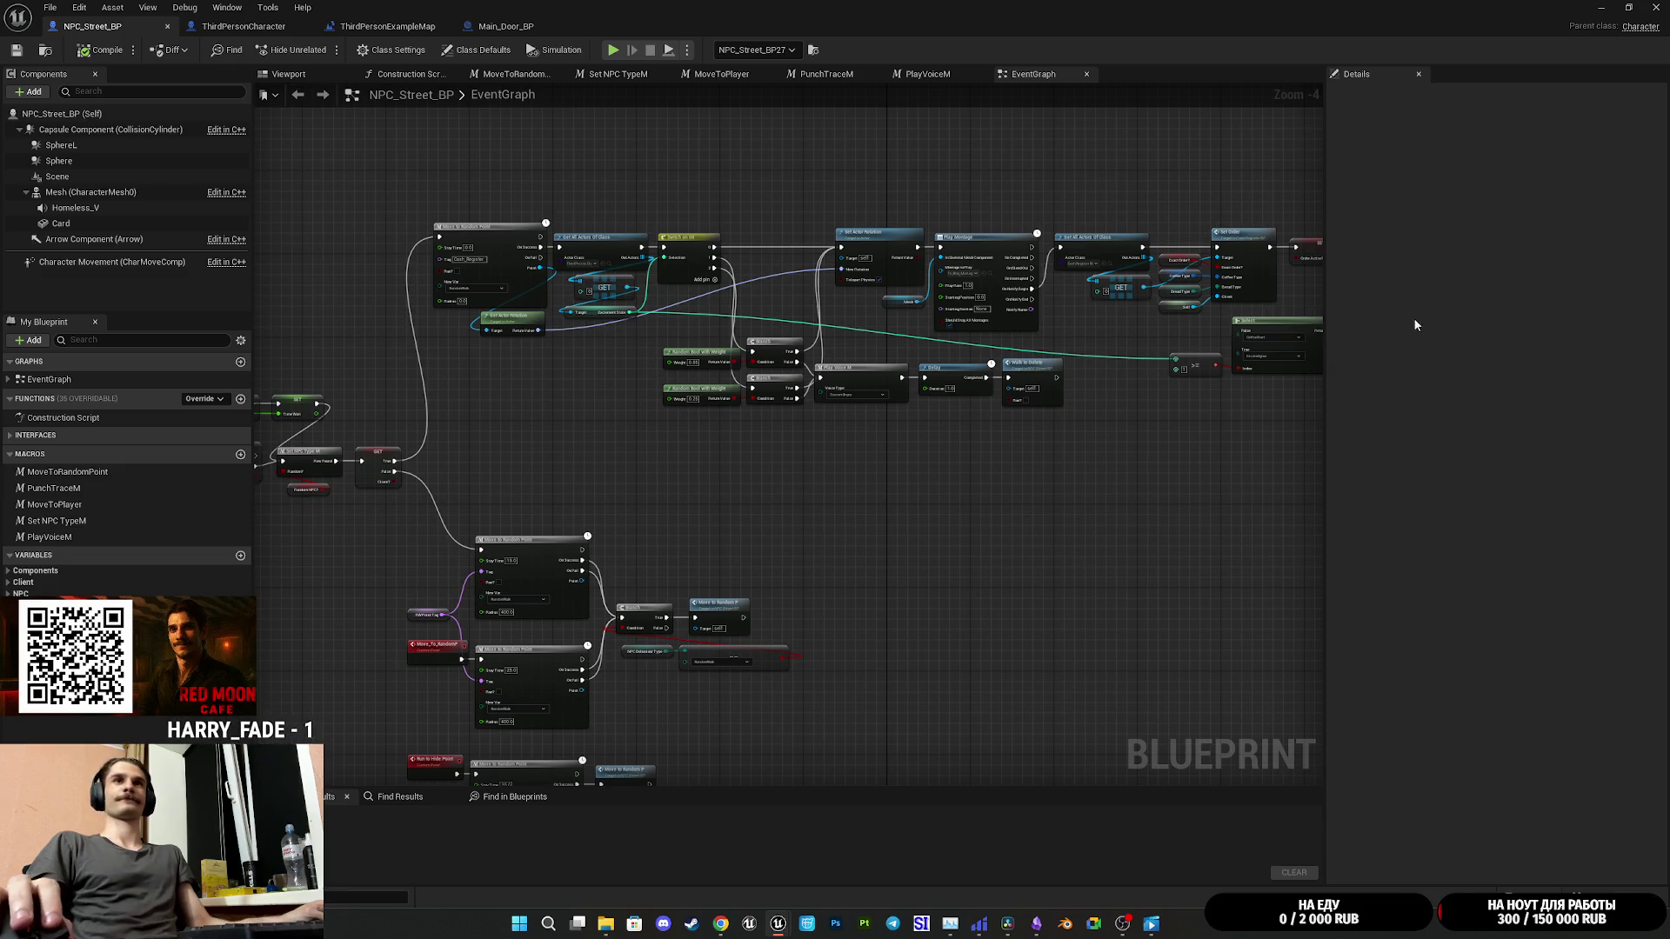
# Step: Pan and zoom across the NPC_Street_BP node chain, then close the blueprint editor
pyautogui.moveTo(1242, 401); pyautogui.dragTo(1023, 390)
pyautogui.scroll(5, 1023, 391)
pyautogui.scroll(-4, 729, 534)
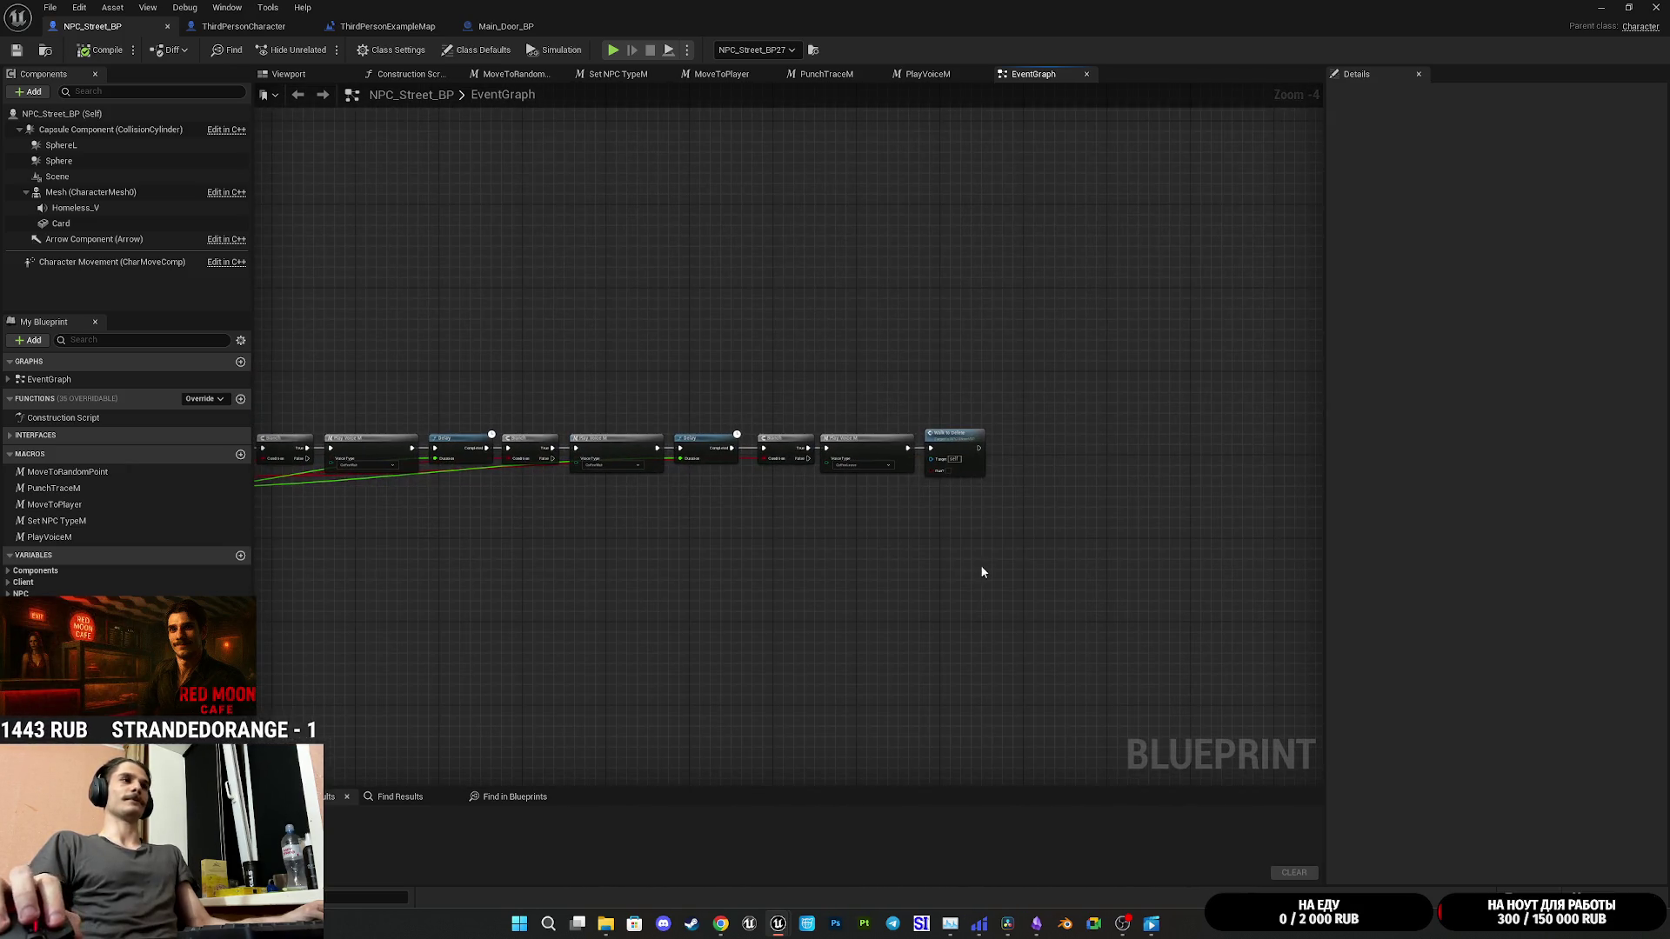
pyautogui.moveTo(982, 568); pyautogui.dragTo(1142, 489)
pyautogui.moveTo(828, 488); pyautogui.dragTo(954, 454)
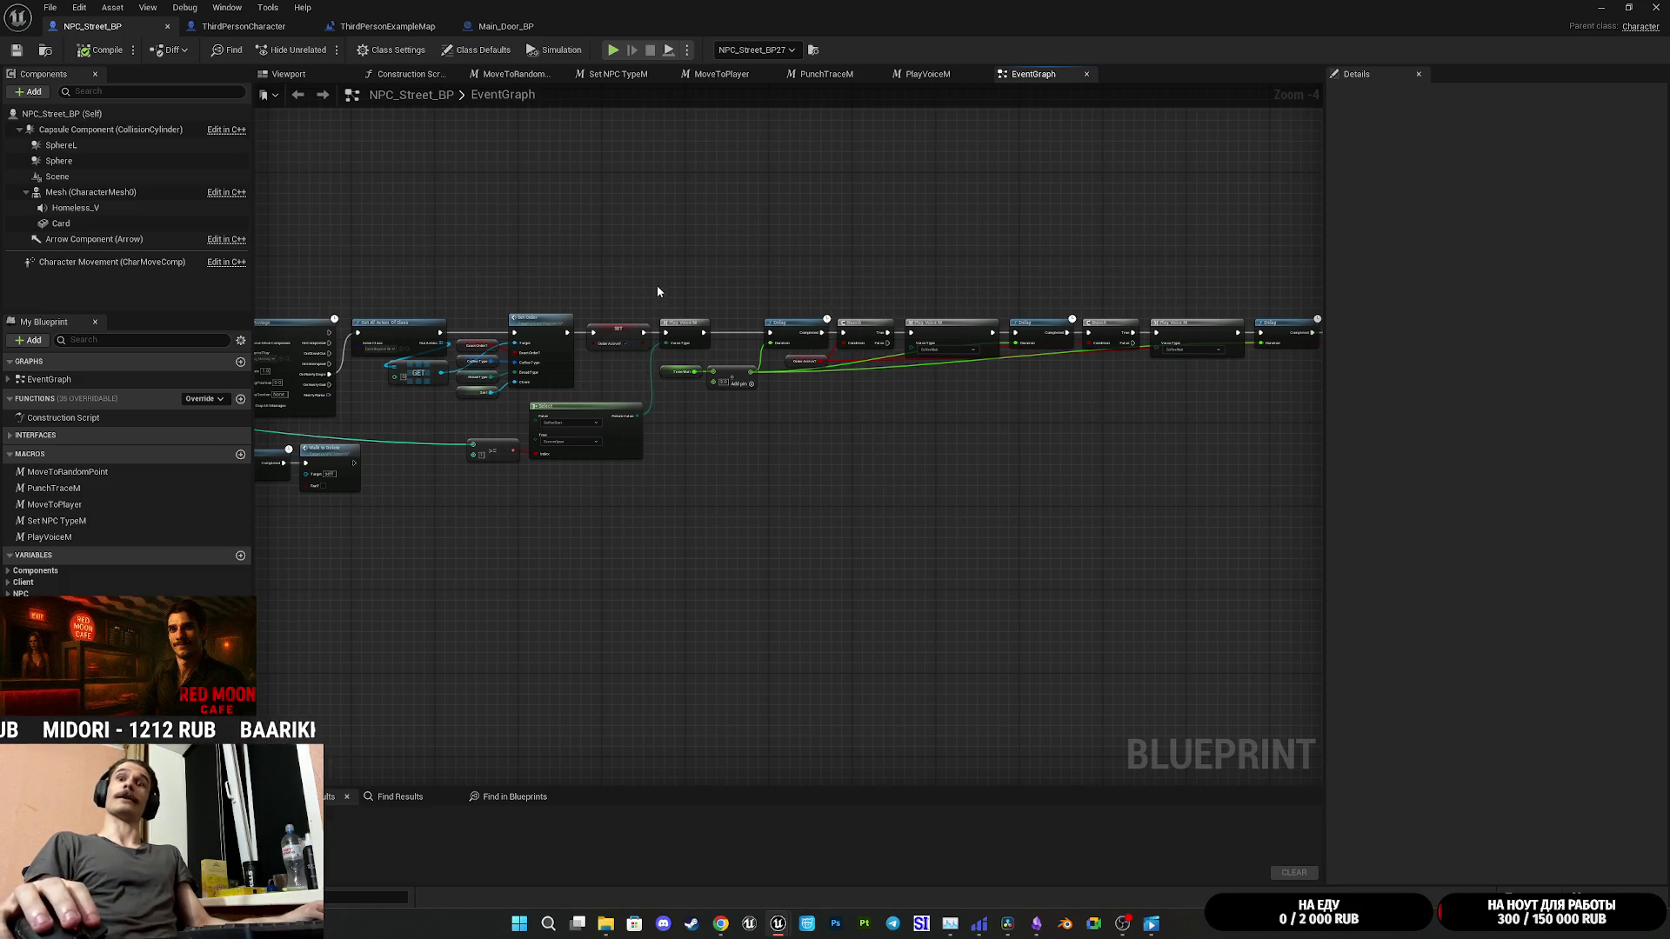
pyautogui.click(217, 26)
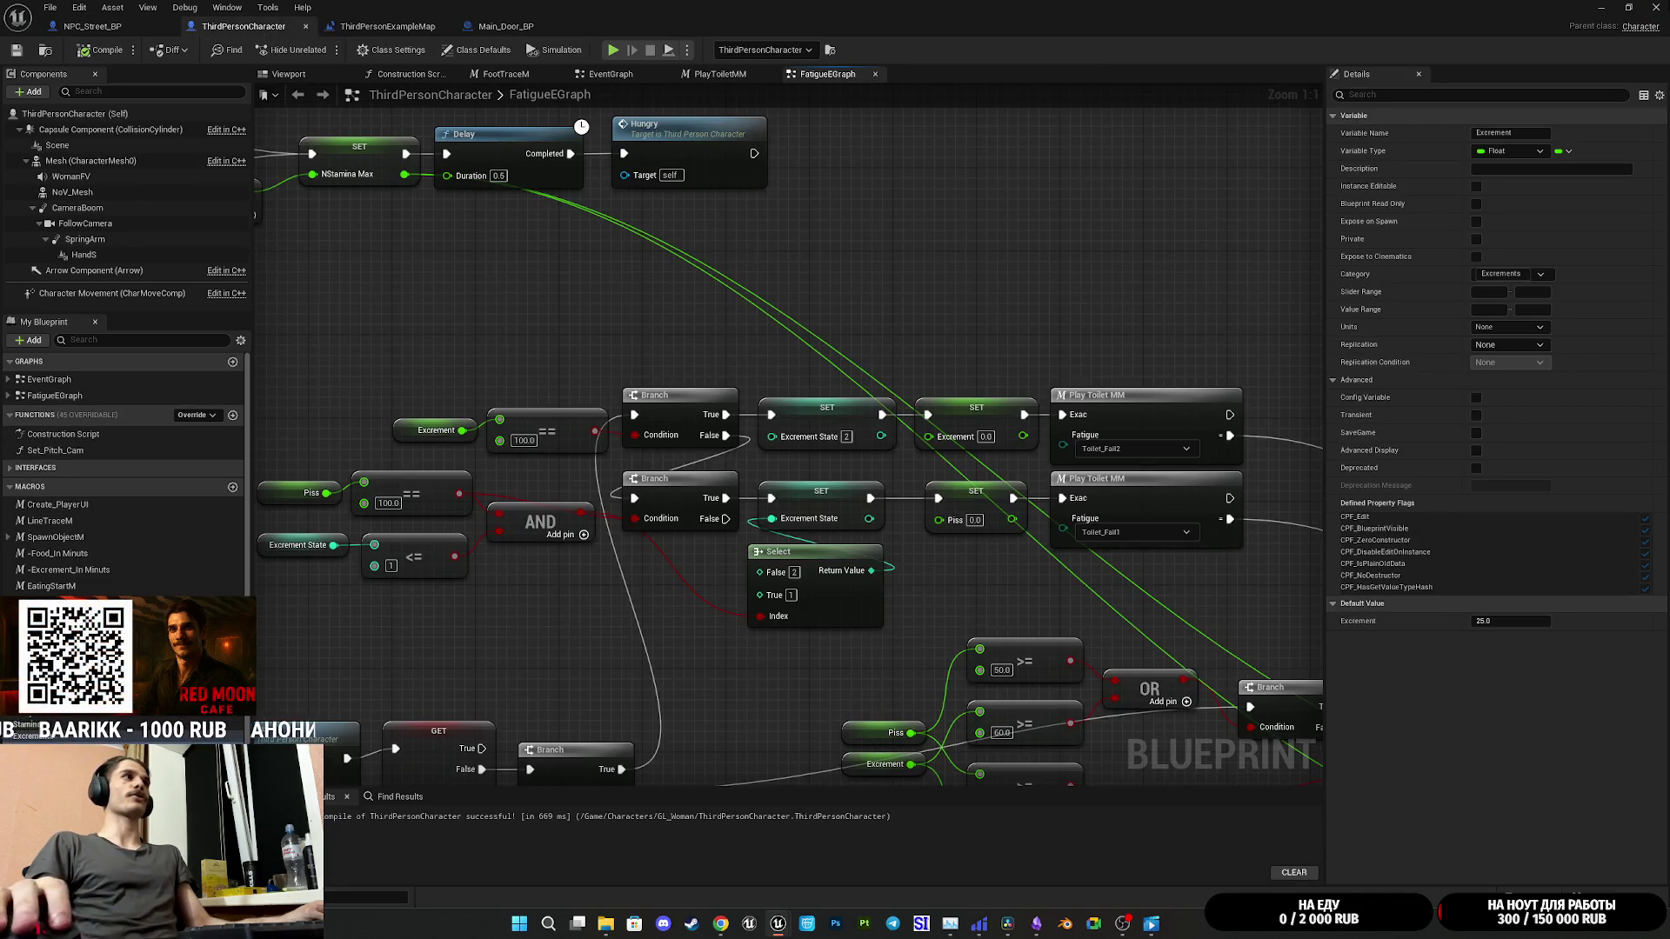
pyautogui.click(1656, 7)
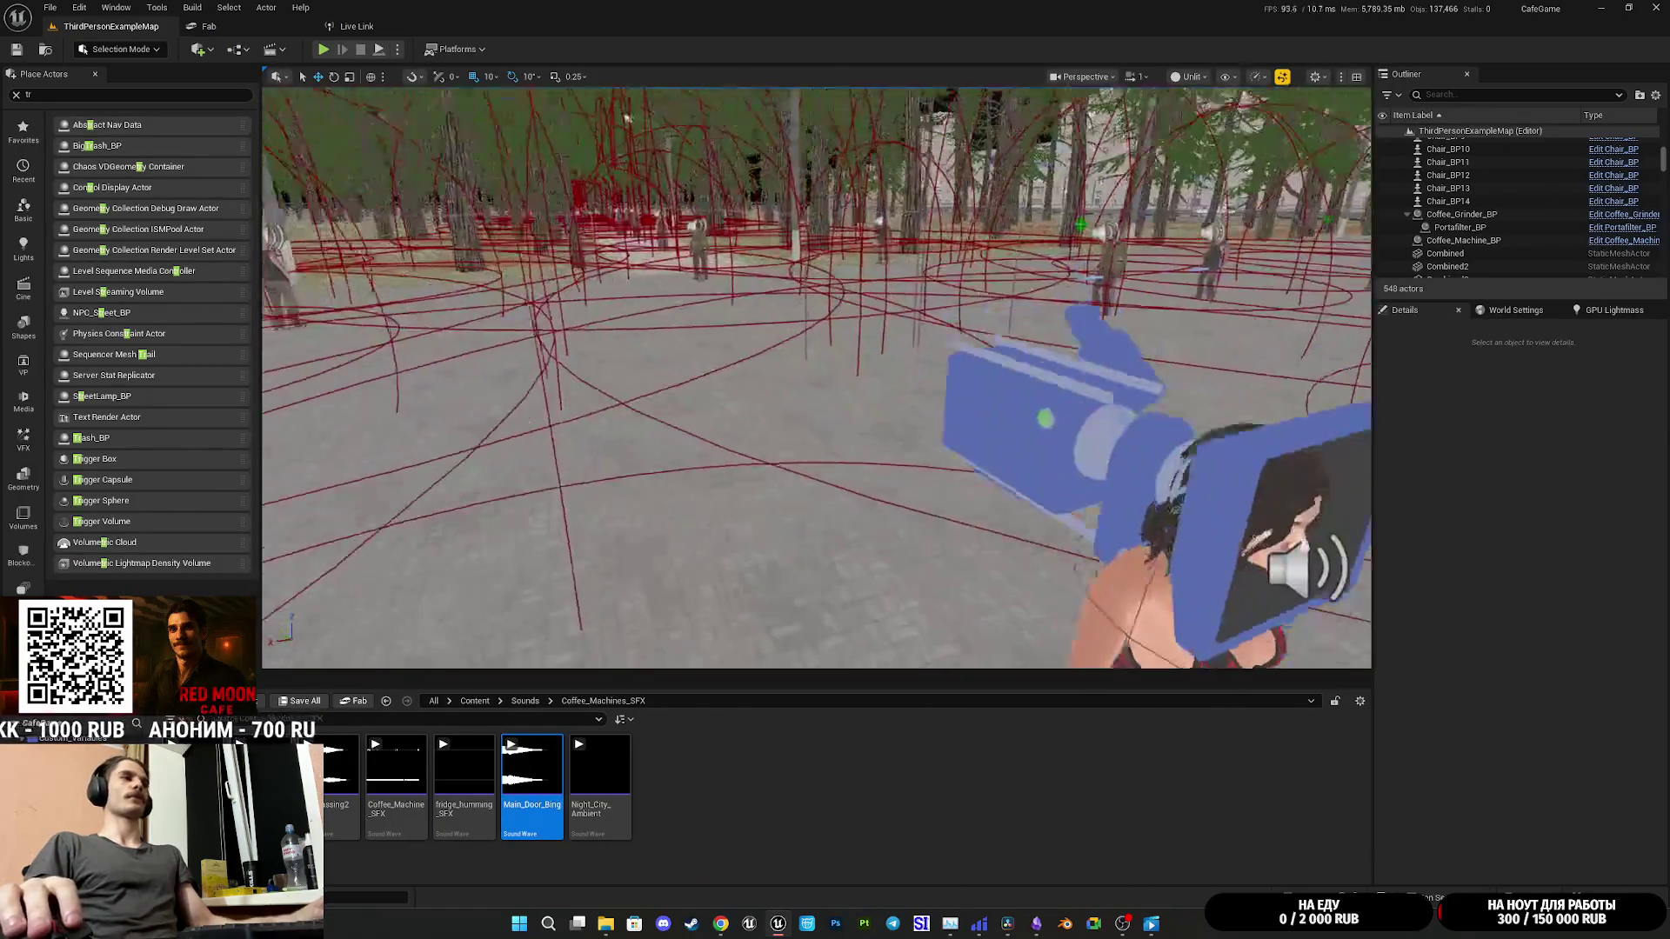
# Step: Select a street NPC in the viewport and open its NPC_Street_BP blueprint from Details
pyautogui.click(974, 417)
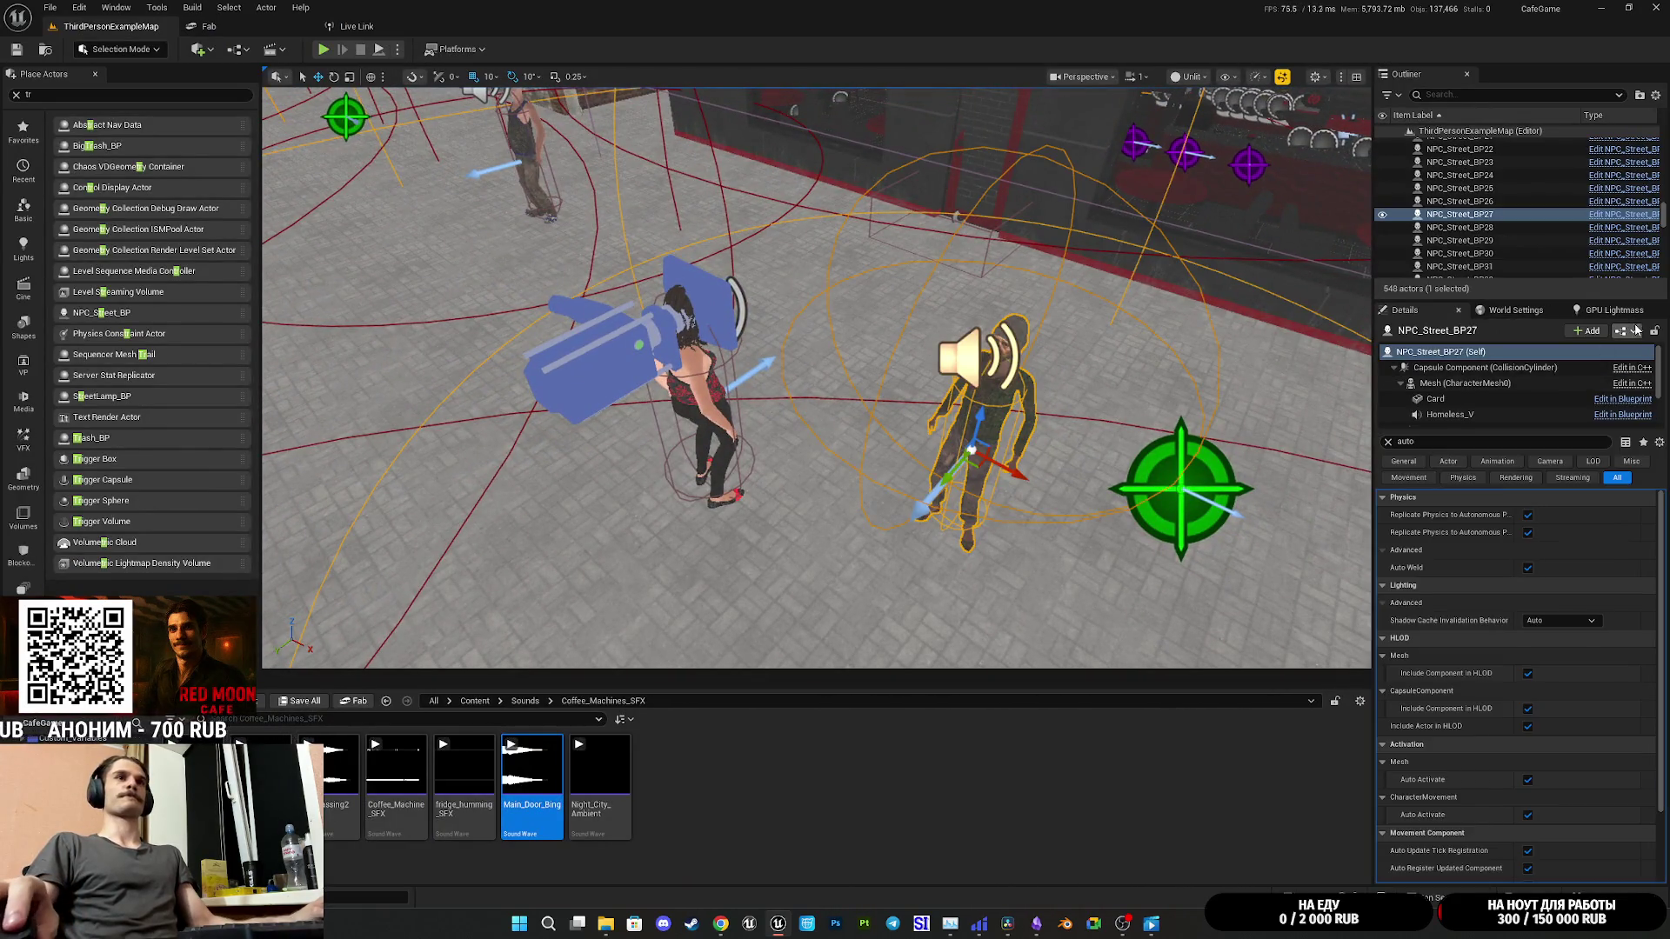
pyautogui.click(1576, 377)
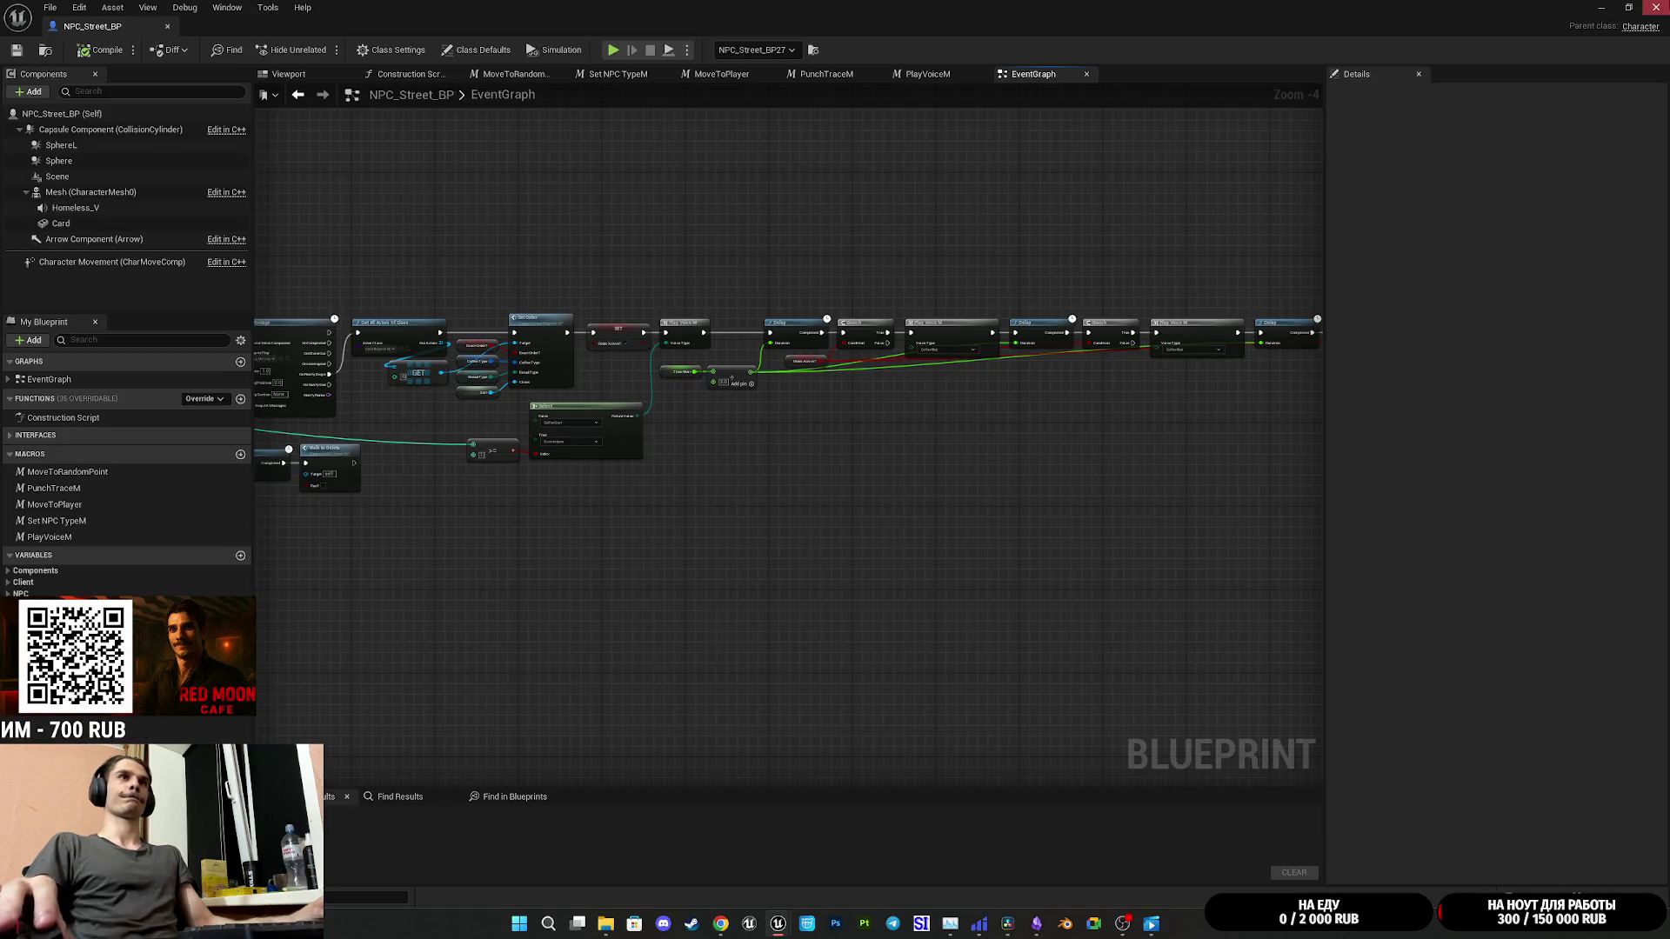
pyautogui.hotkey('alt', 'Tab')
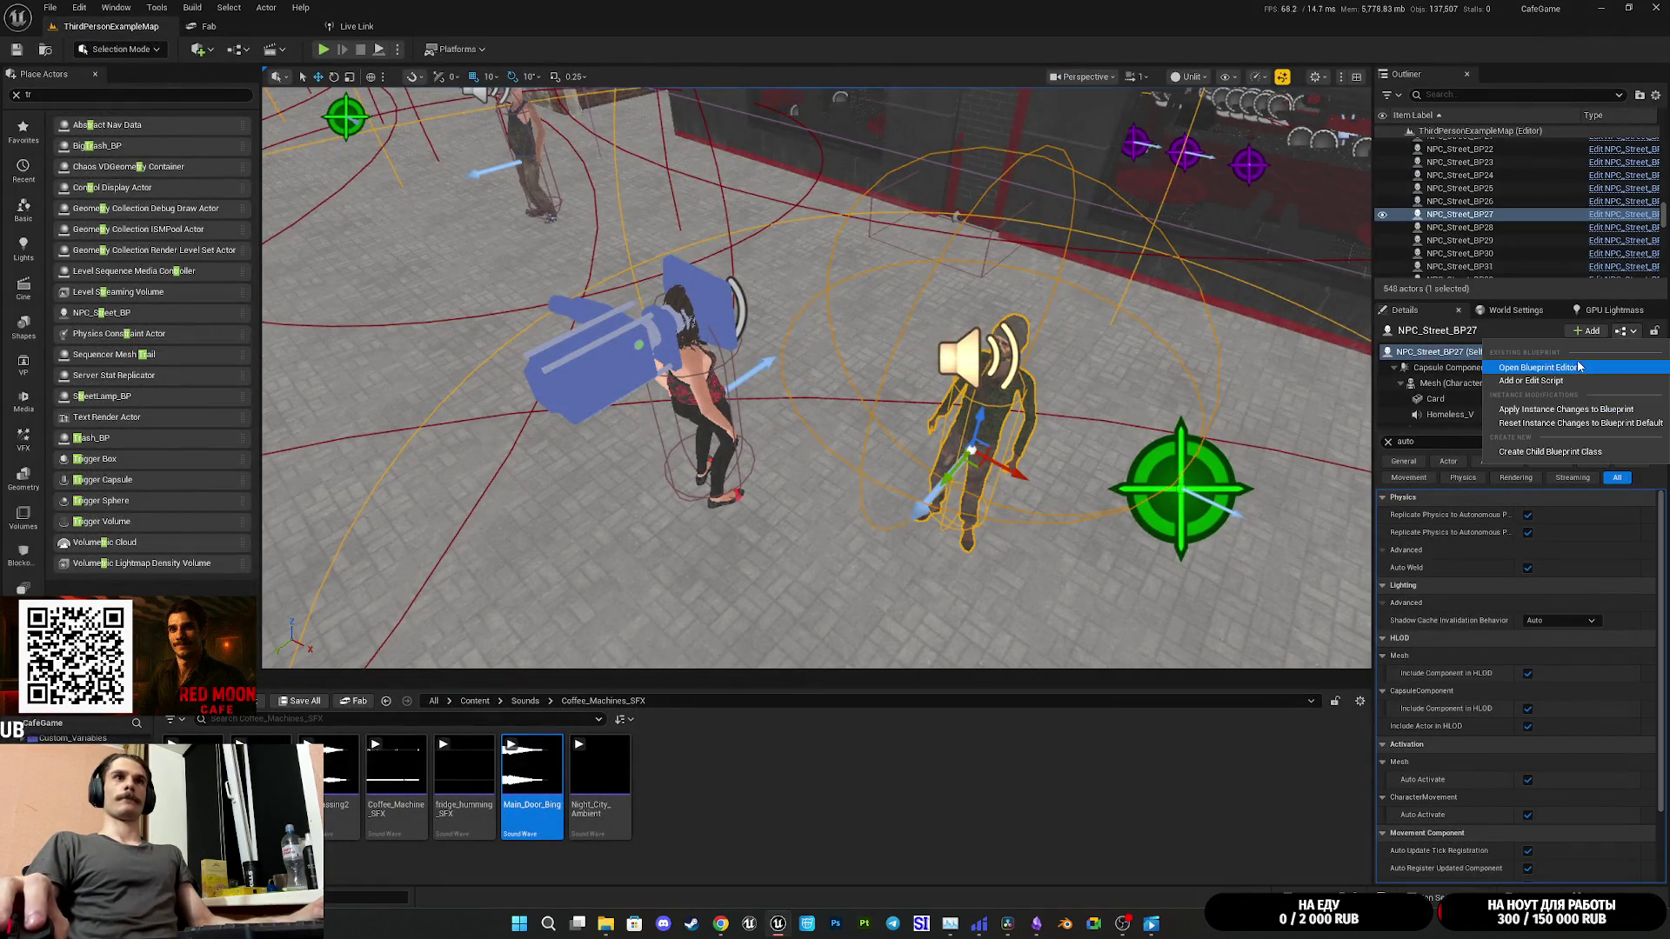
pyautogui.doubleClick(1576, 357)
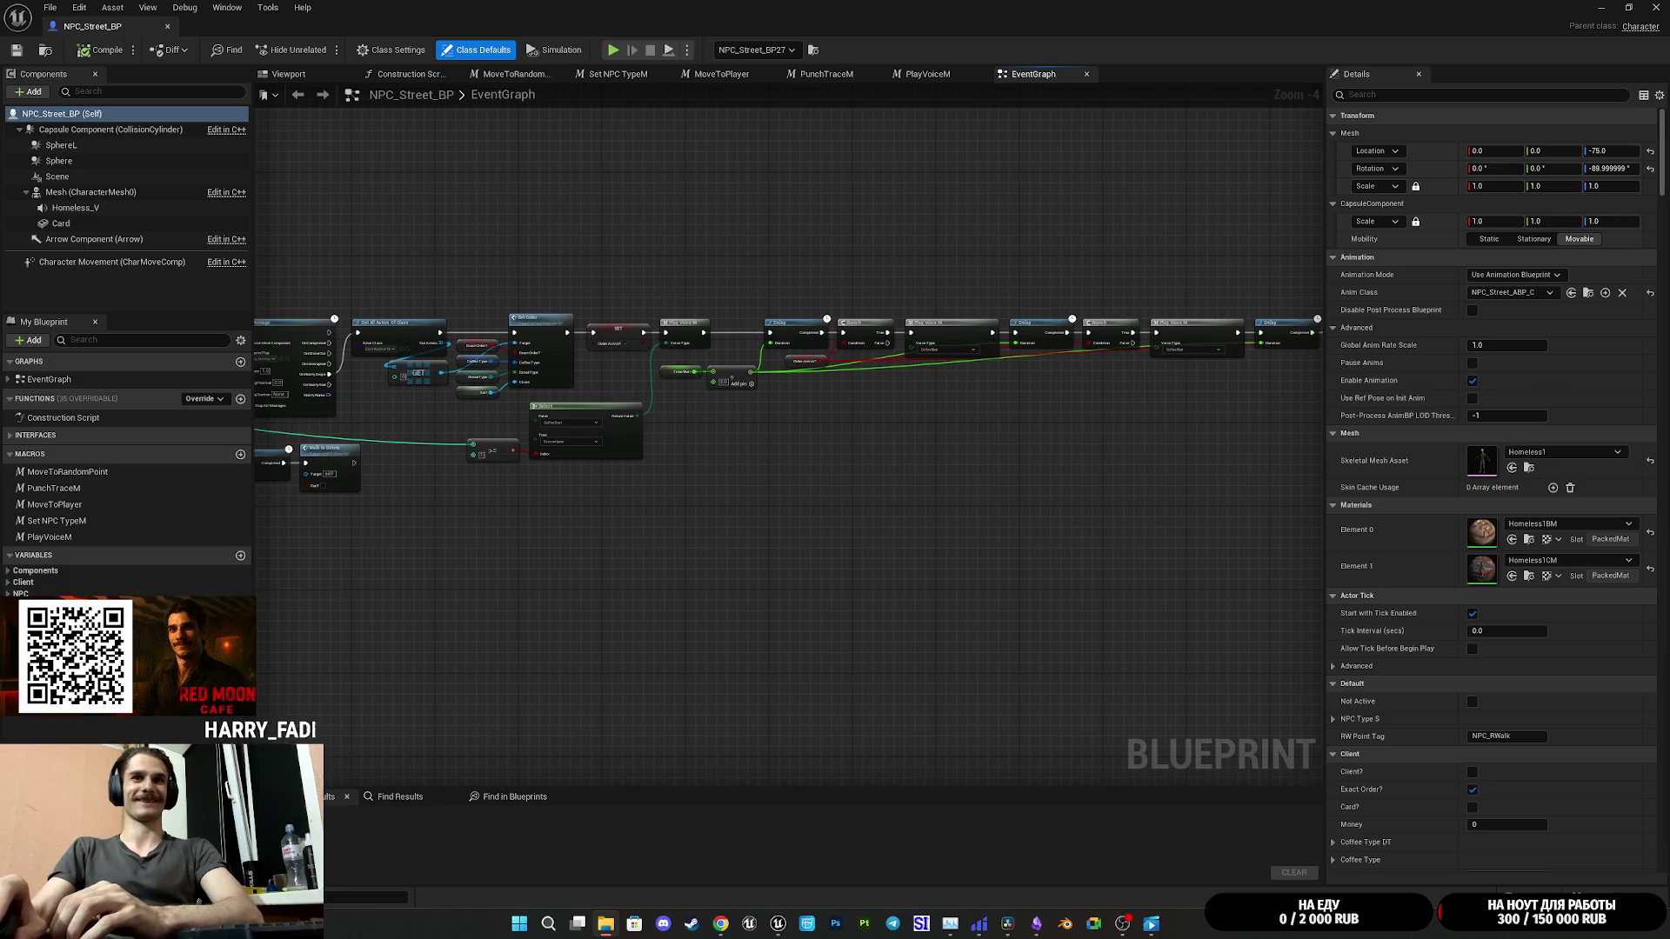
# Step: Close the Movies & TV preview and put Media Player behind the Unreal blueprint editor
pyautogui.moveTo(1165, 924)
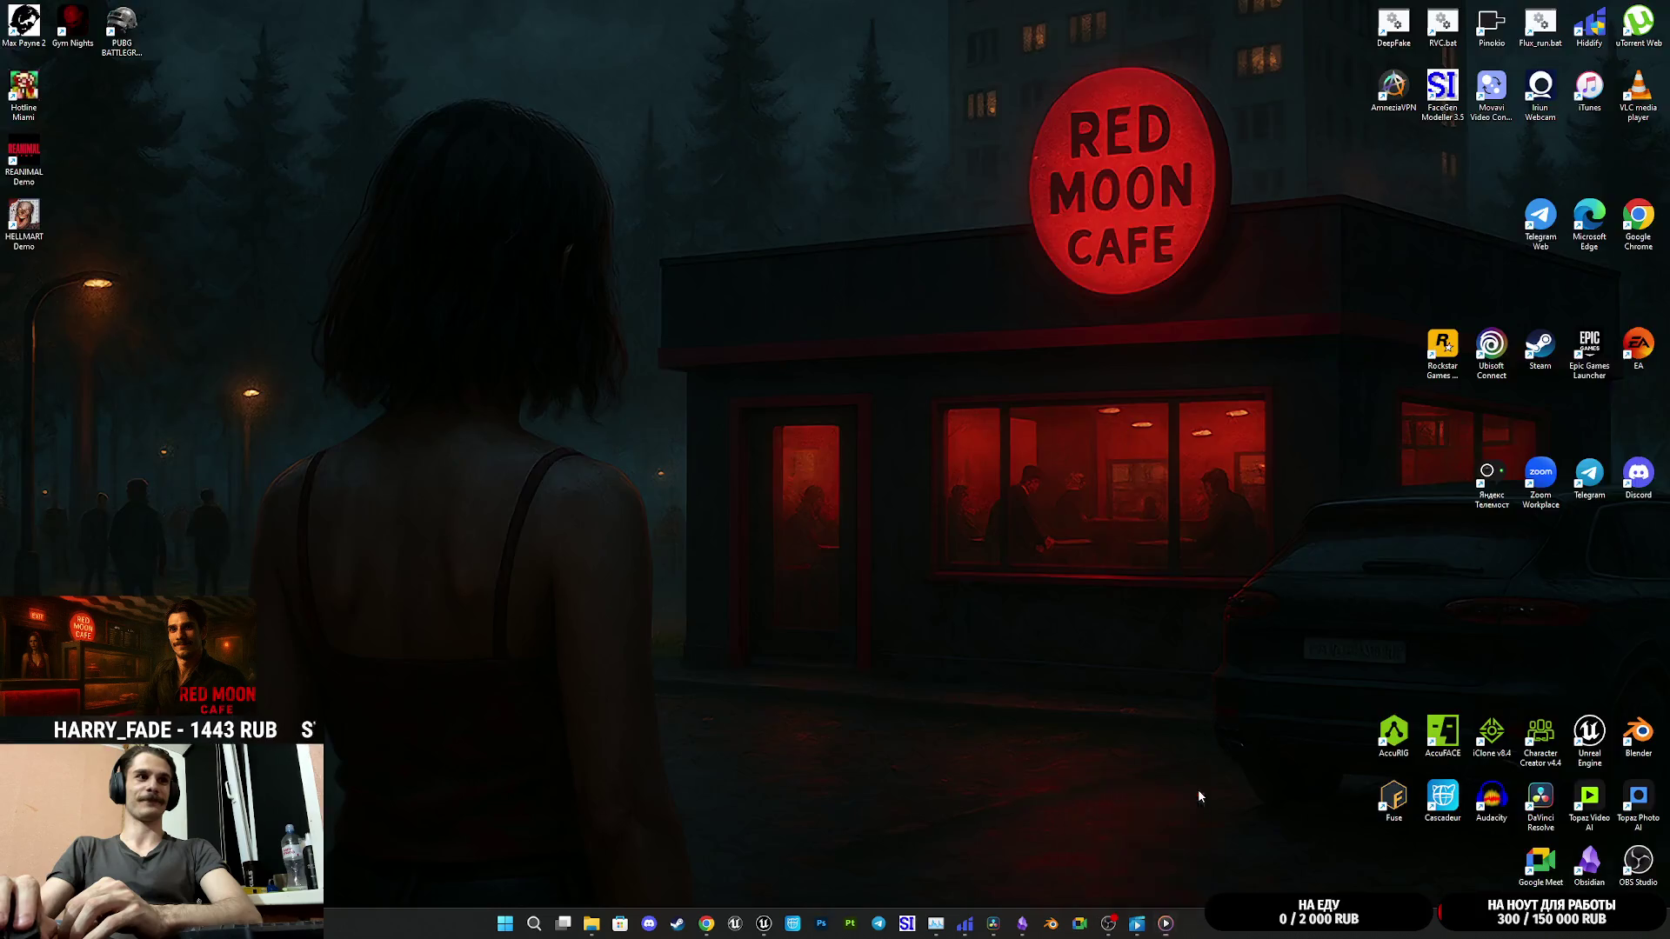
pyautogui.click(1194, 788)
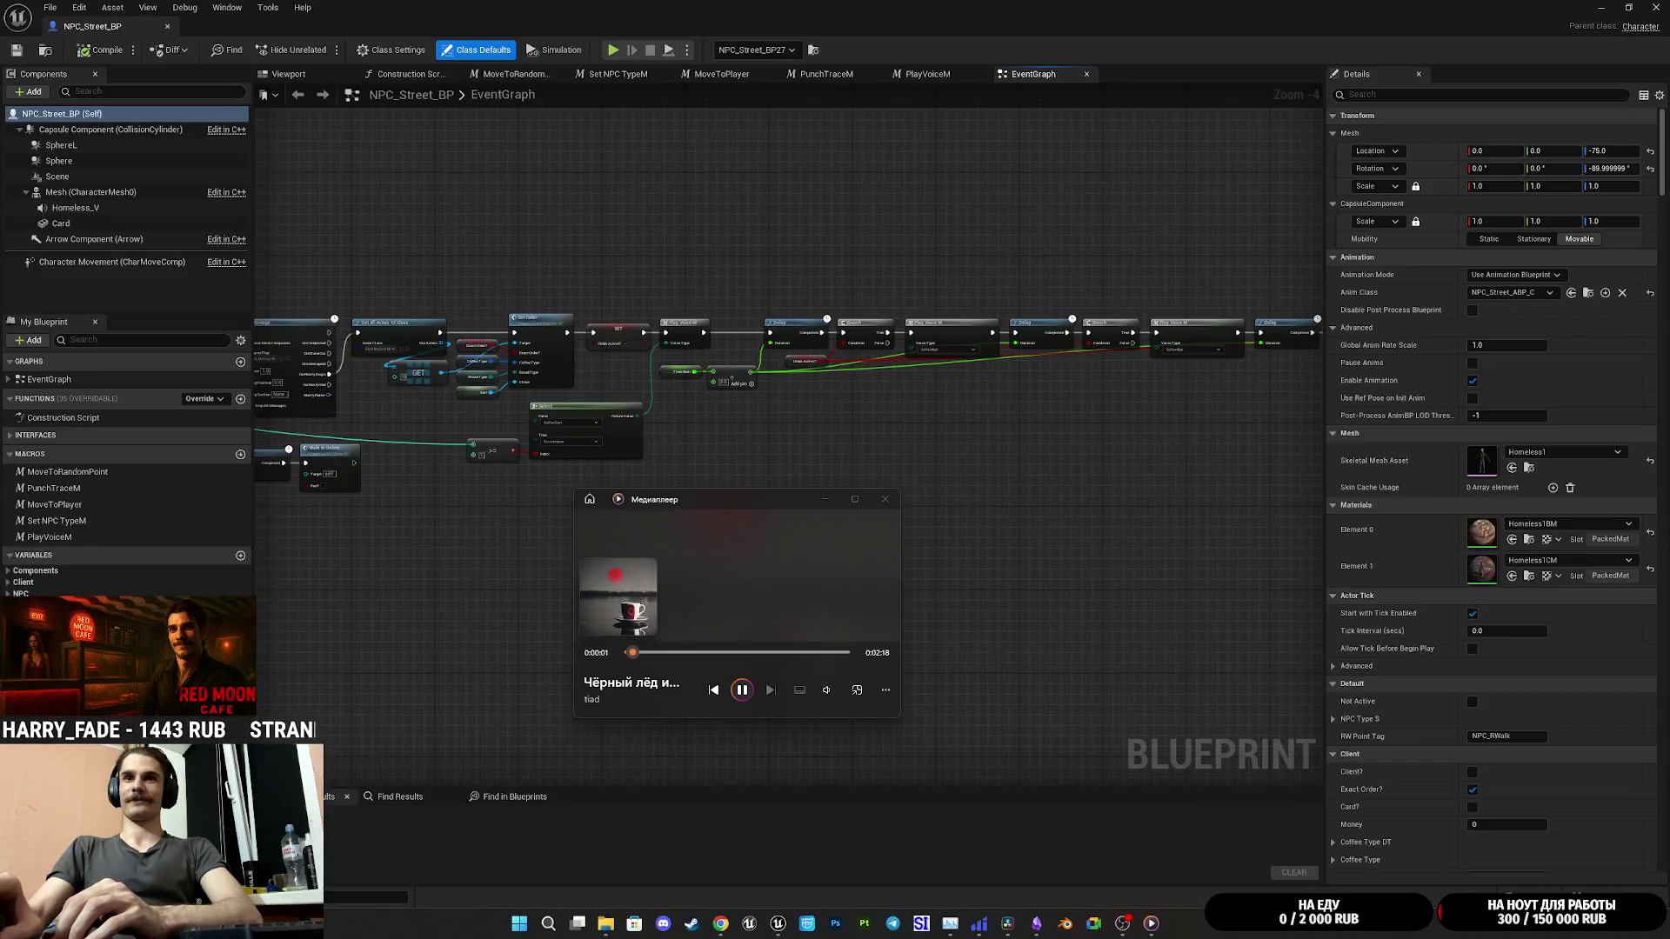
pyautogui.click(886, 689)
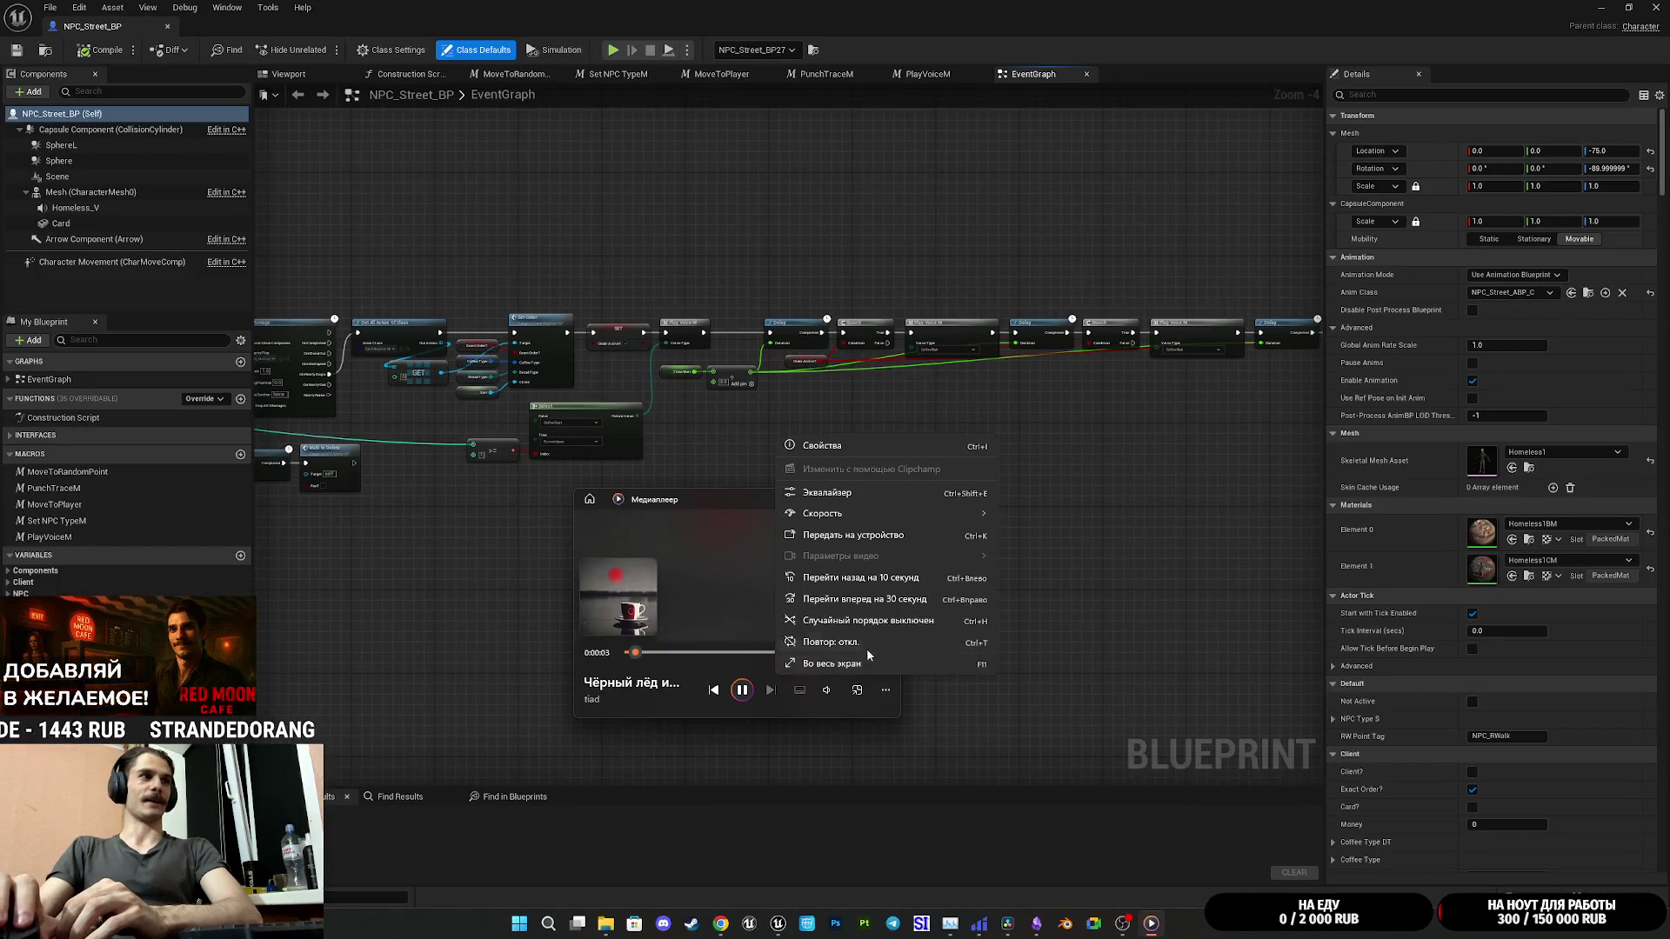
pyautogui.click(863, 652)
pyautogui.click(1051, 603)
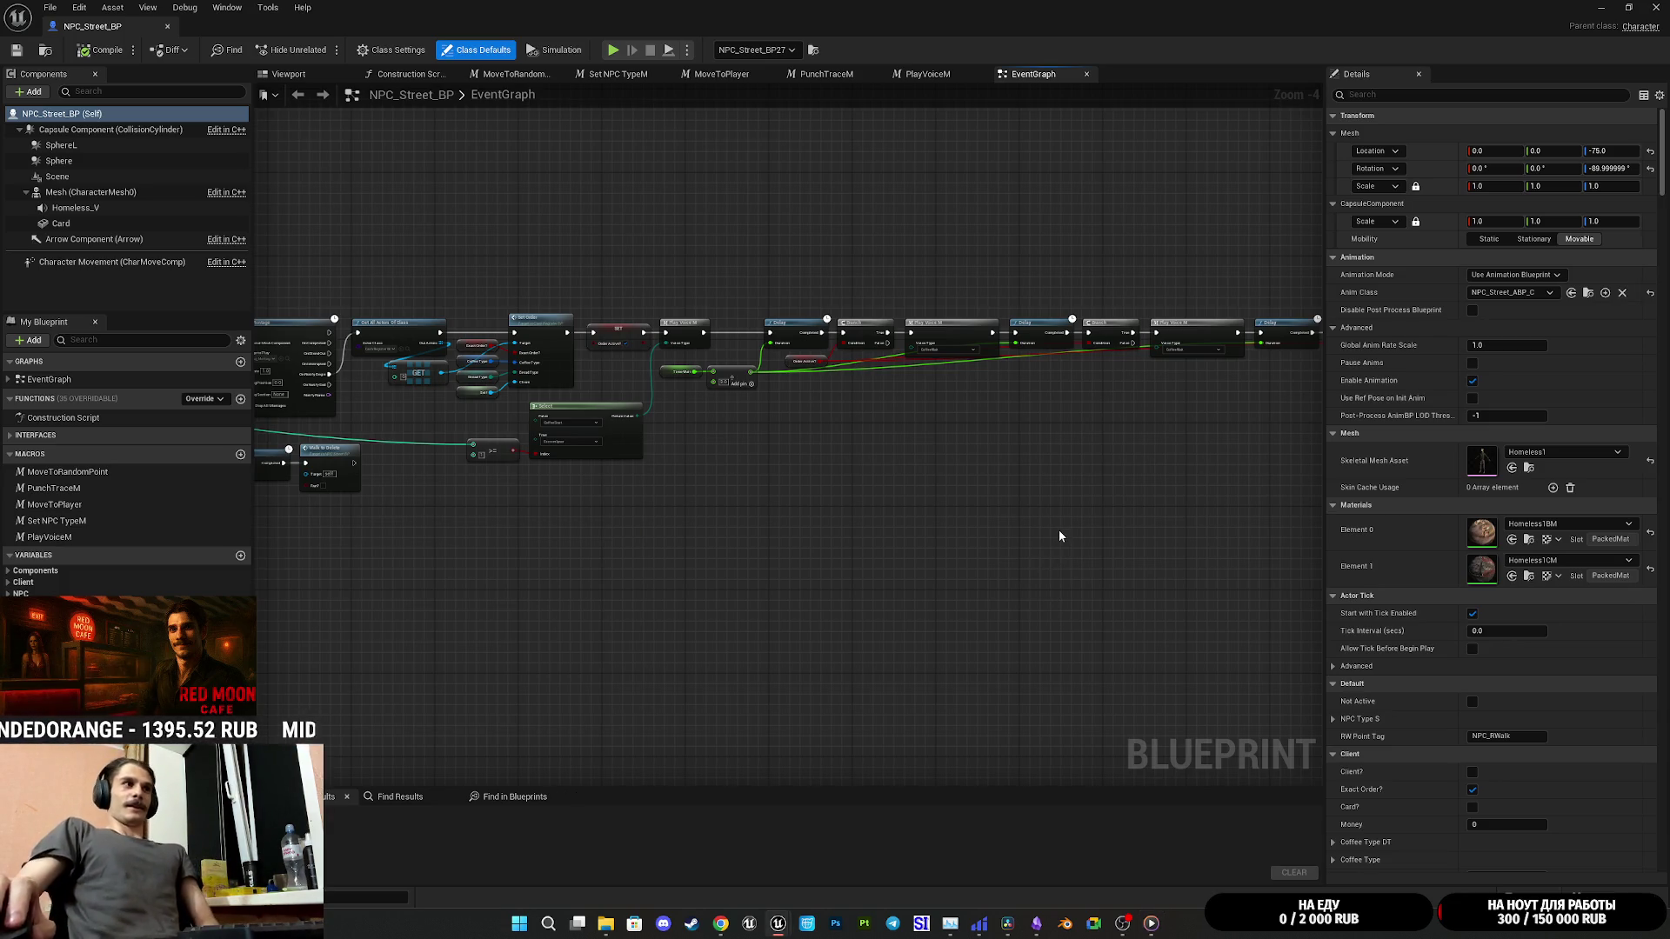
# Step: Commit the Cash_Register tag on Move to Random Point, then return to the cafe level view
pyautogui.moveTo(519, 175)
pyautogui.mouseDown()
pyautogui.moveTo(917, 264)
pyautogui.moveTo(826, 104)
pyautogui.mouseUp()
pyautogui.scroll(3, 672, 440)
pyautogui.moveTo(701, 483)
pyautogui.mouseDown()
pyautogui.moveTo(995, 547)
pyautogui.moveTo(641, 540)
pyautogui.moveTo(757, 514)
pyautogui.moveTo(1326, 524)
pyautogui.mouseUp()
pyautogui.scroll(1, 641, 541)
pyautogui.scroll(-3, 757, 513)
pyautogui.scroll(3, 1043, 522)
pyautogui.moveTo(565, 522); pyautogui.dragTo(1175, 522)
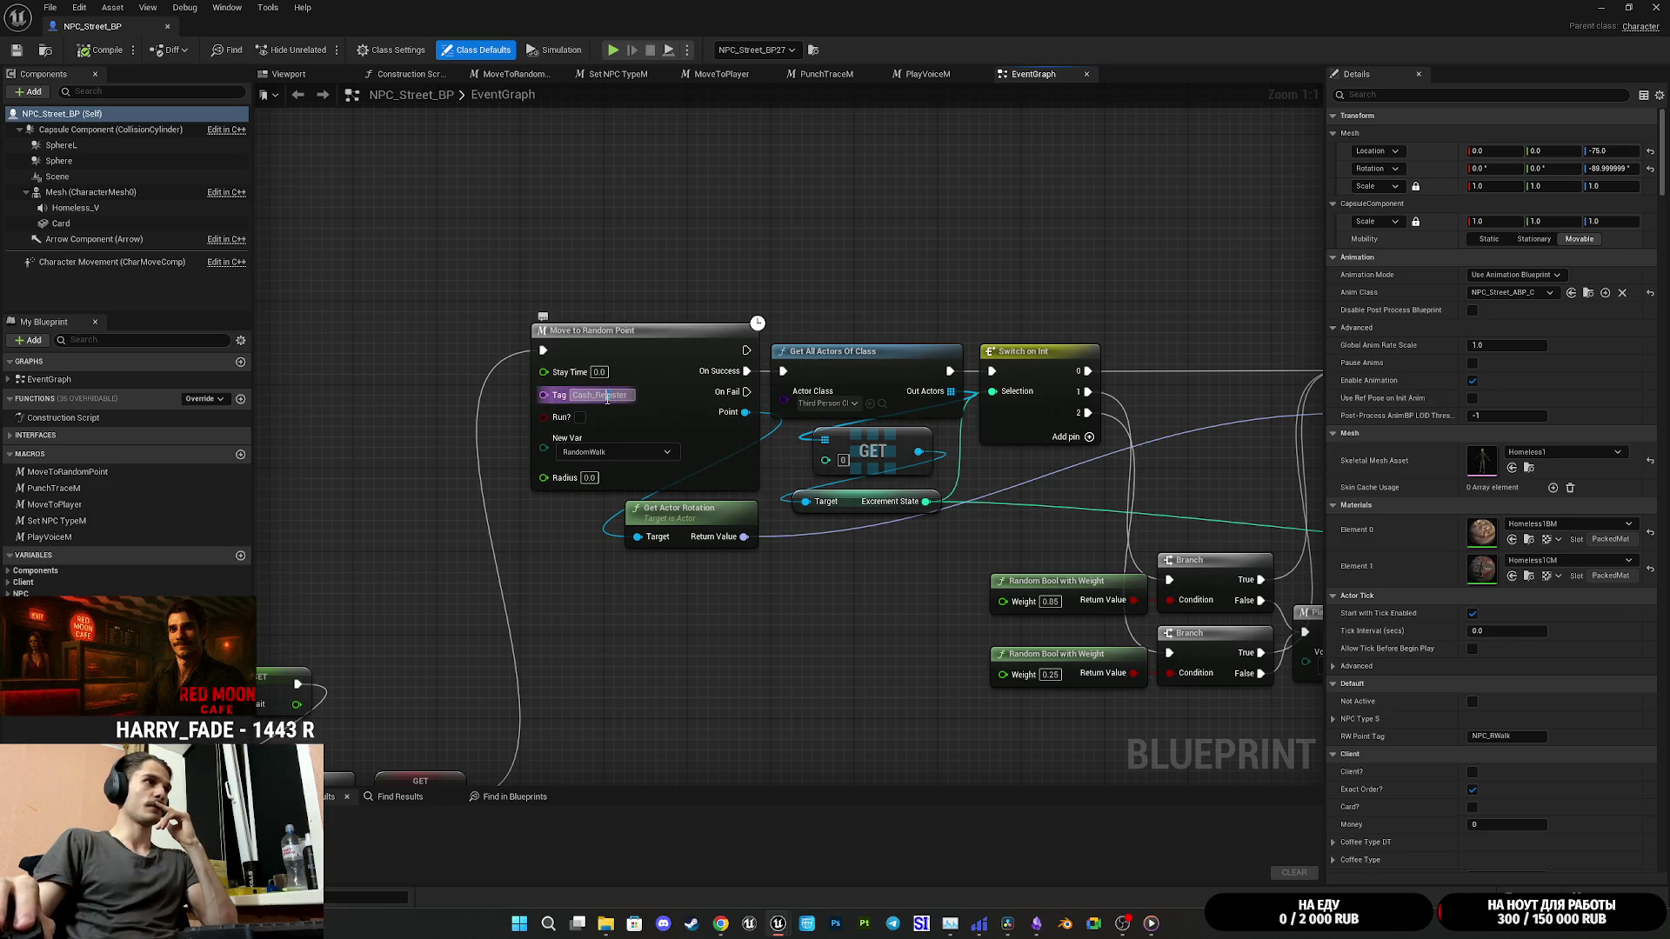
pyautogui.click(514, 419)
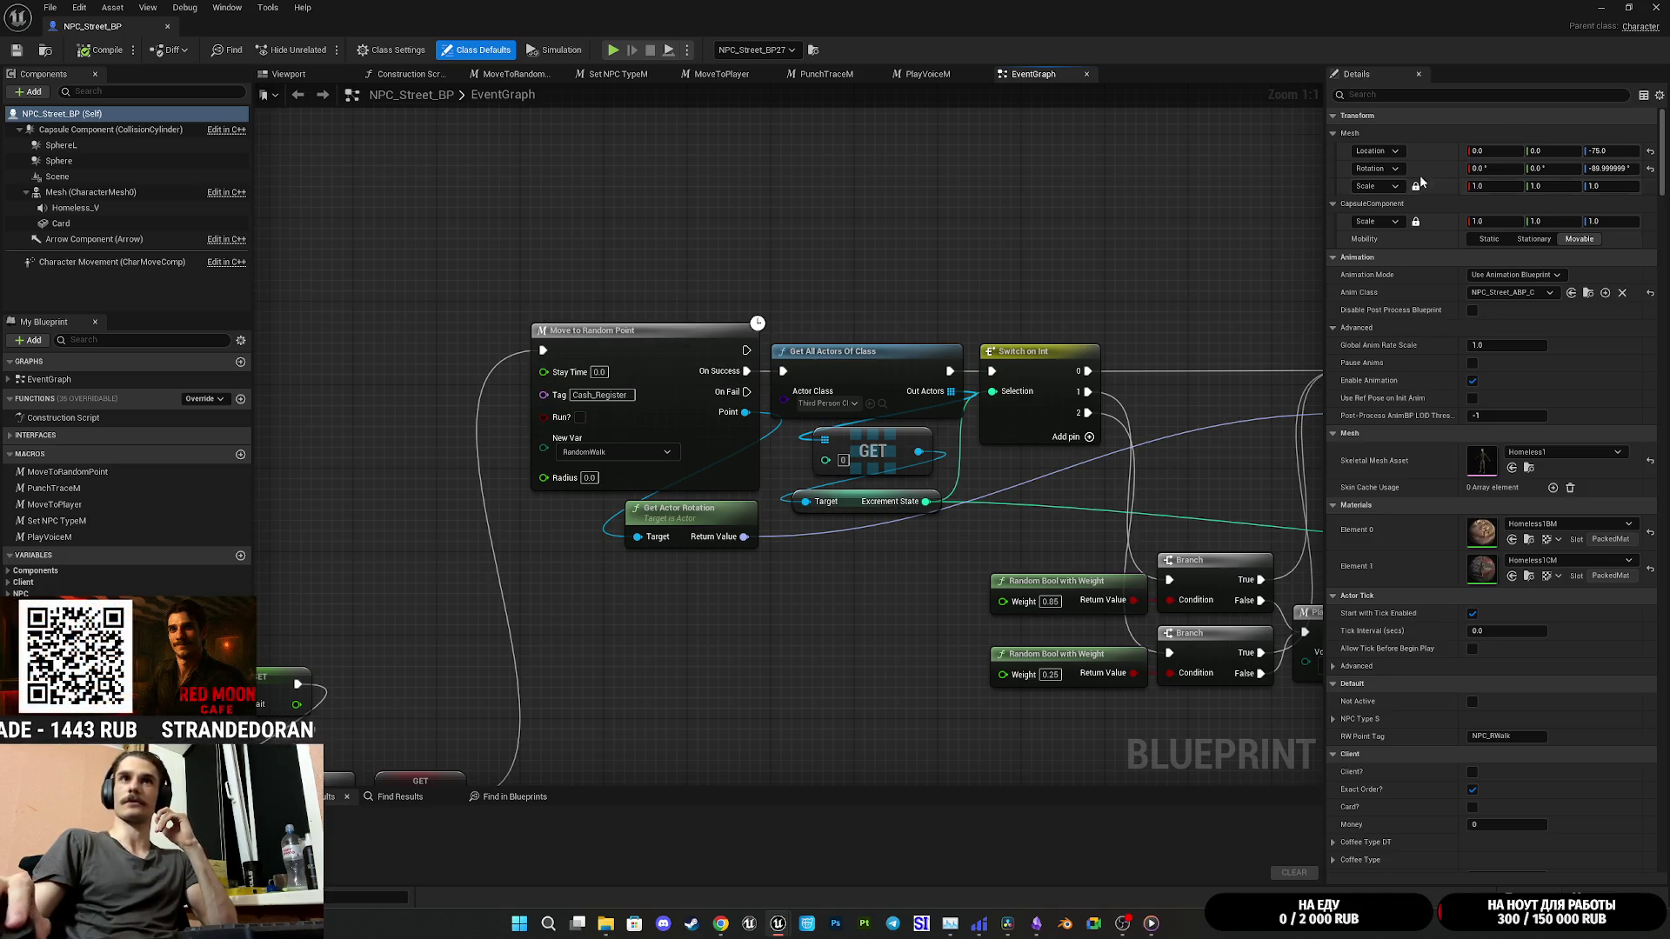
pyautogui.click(1603, 8)
pyautogui.press('w')
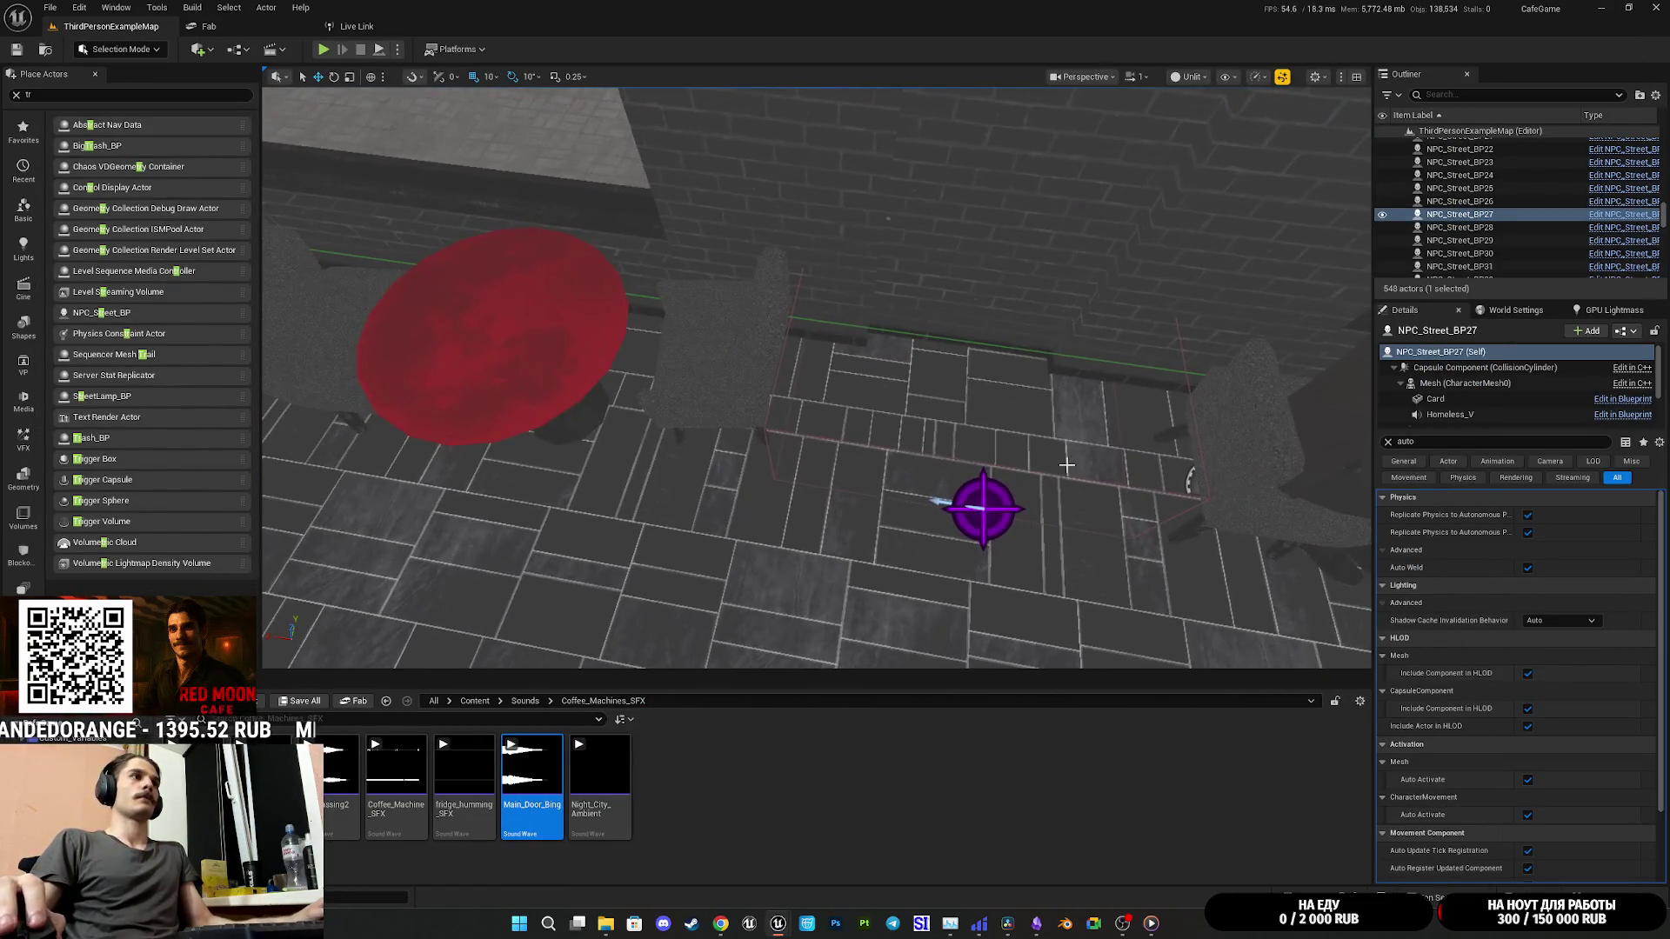
# Step: Select TargetPoint41 in the cafe and view it from the street and from above
pyautogui.click(987, 508)
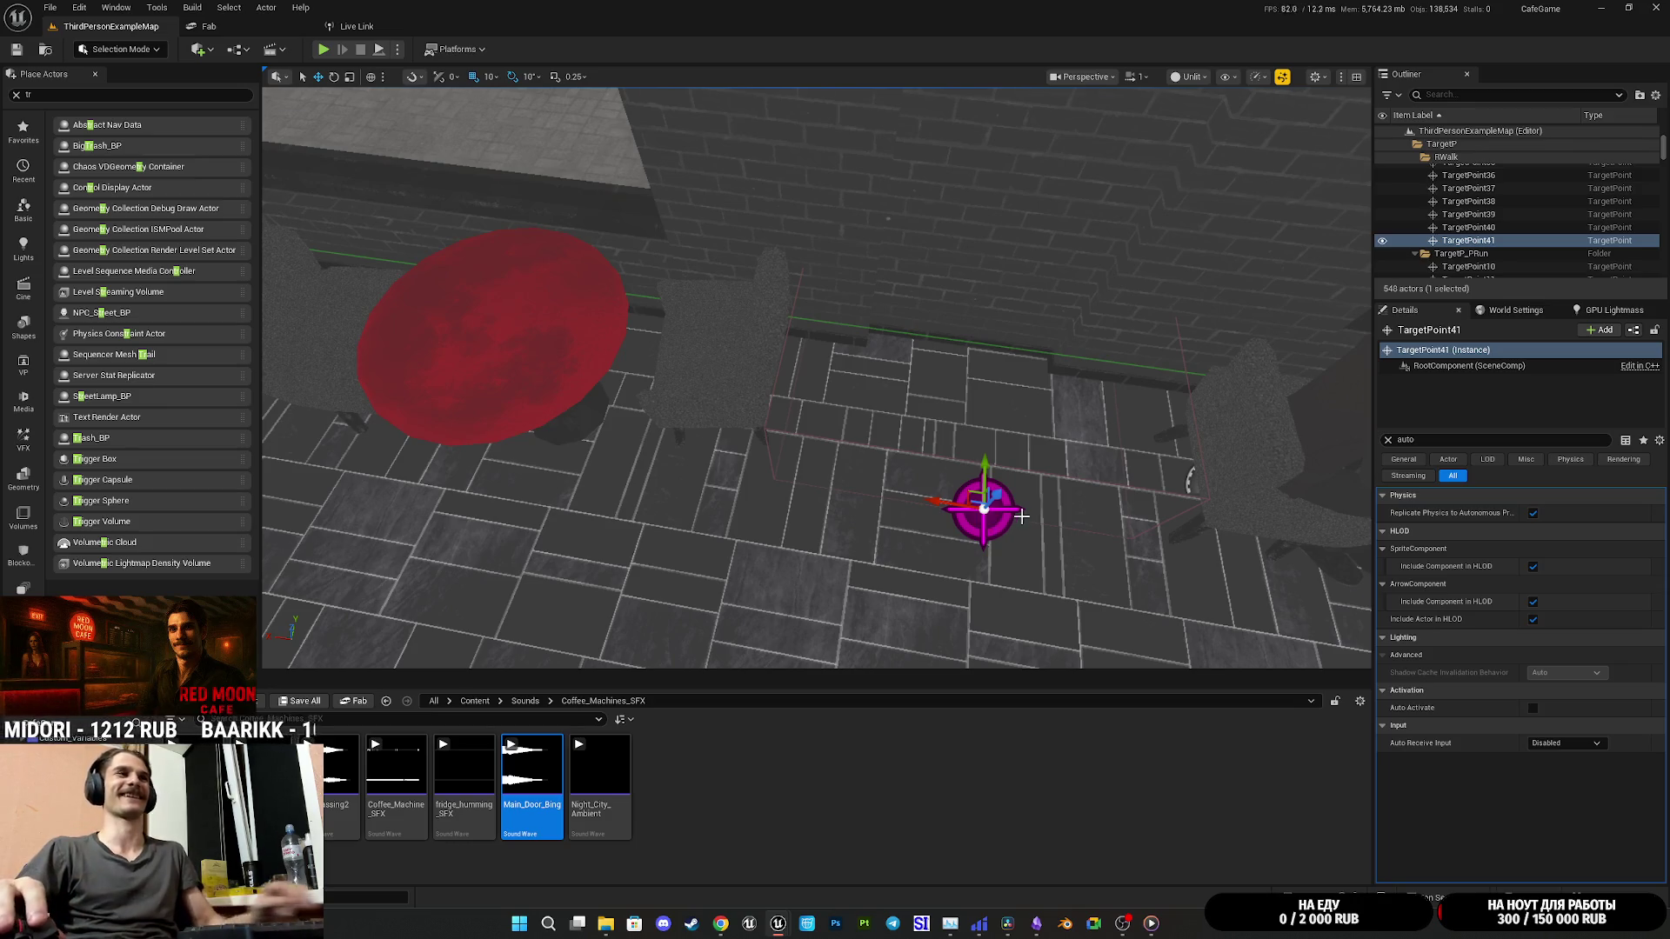
pyautogui.scroll(-10, 1016, 519)
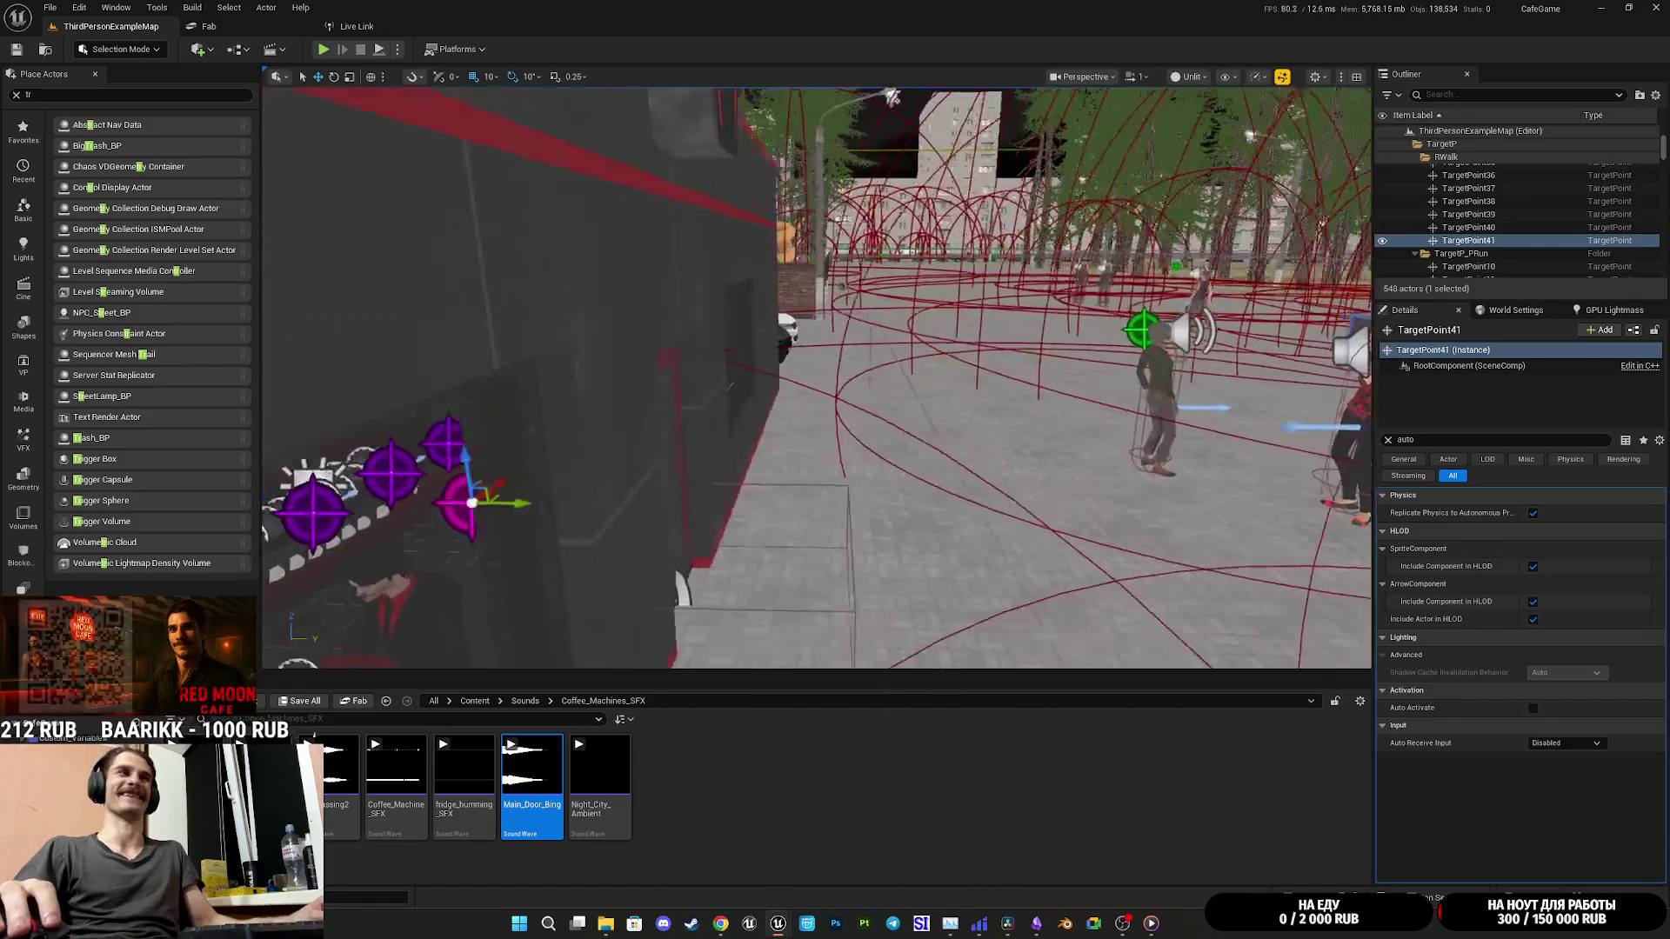
pyautogui.press('f')
pyautogui.moveTo(287, 366)
pyautogui.mouseDown()
pyautogui.moveTo(269, 343)
pyautogui.moveTo(609, 261)
pyautogui.moveTo(998, 113)
pyautogui.mouseUp()
pyautogui.scroll(5, 998, 113)
pyautogui.press('f')
pyautogui.moveTo(818, 374)
pyautogui.mouseDown()
pyautogui.moveTo(869, 287)
pyautogui.moveTo(880, 304)
pyautogui.moveTo(826, 226)
pyautogui.moveTo(766, 279)
pyautogui.moveTo(801, 296)
pyautogui.mouseUp()
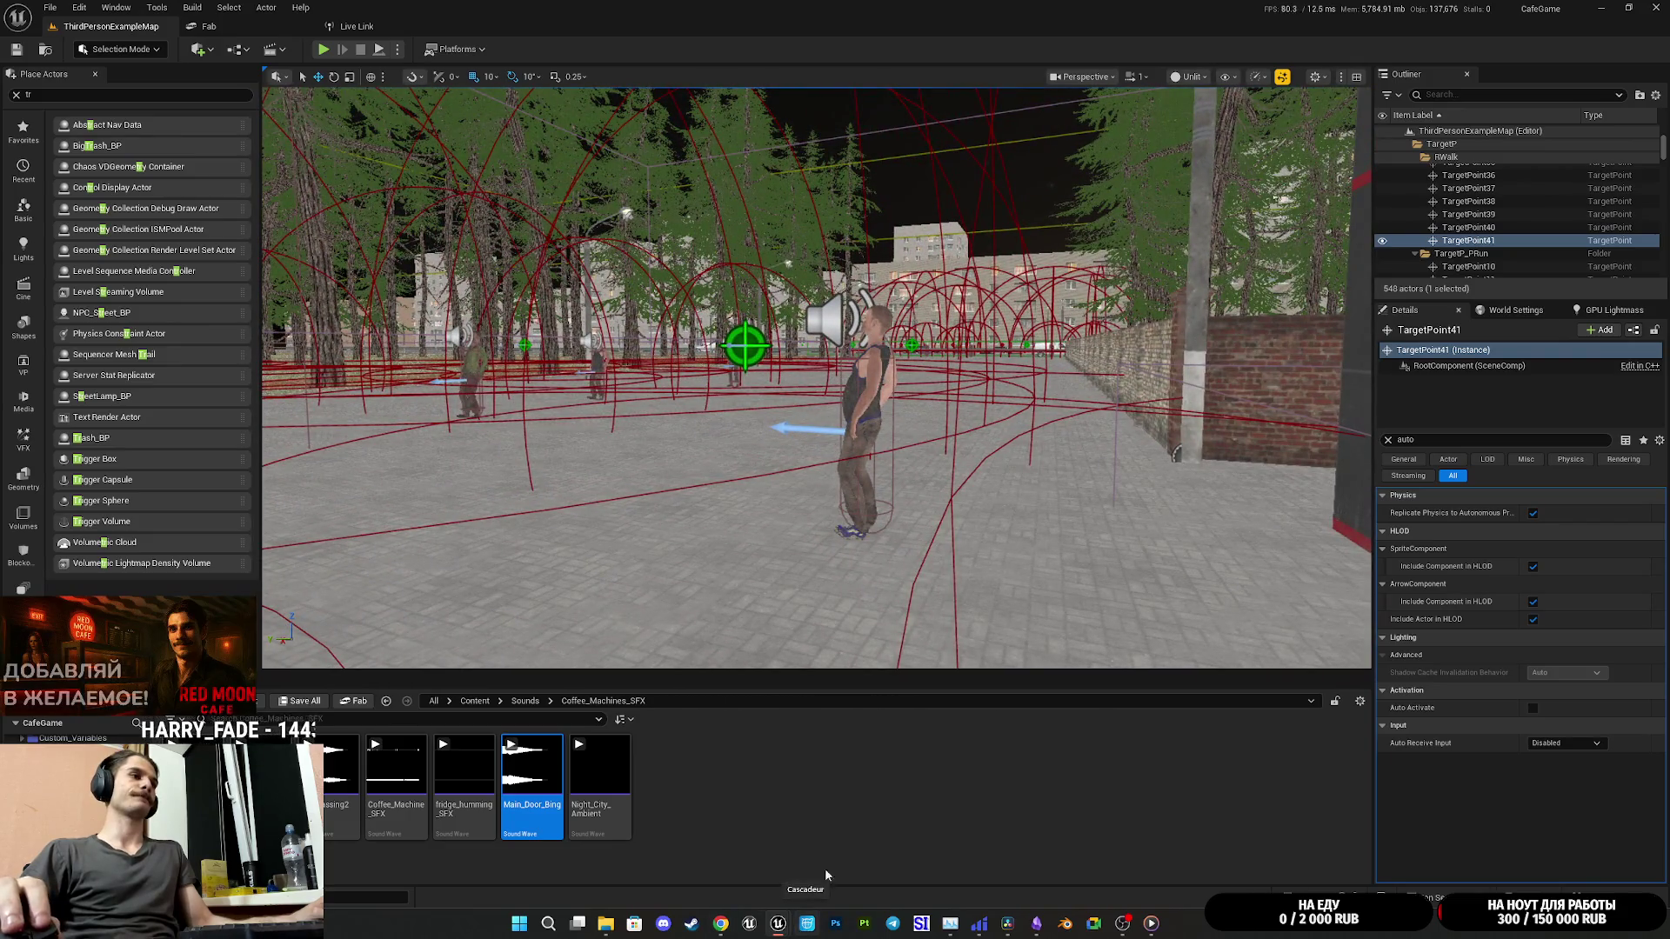
# Step: Return to the NPC_Street_BP editor and pull a wire from Move to Random Point's On Fail
pyautogui.moveTo(779, 924)
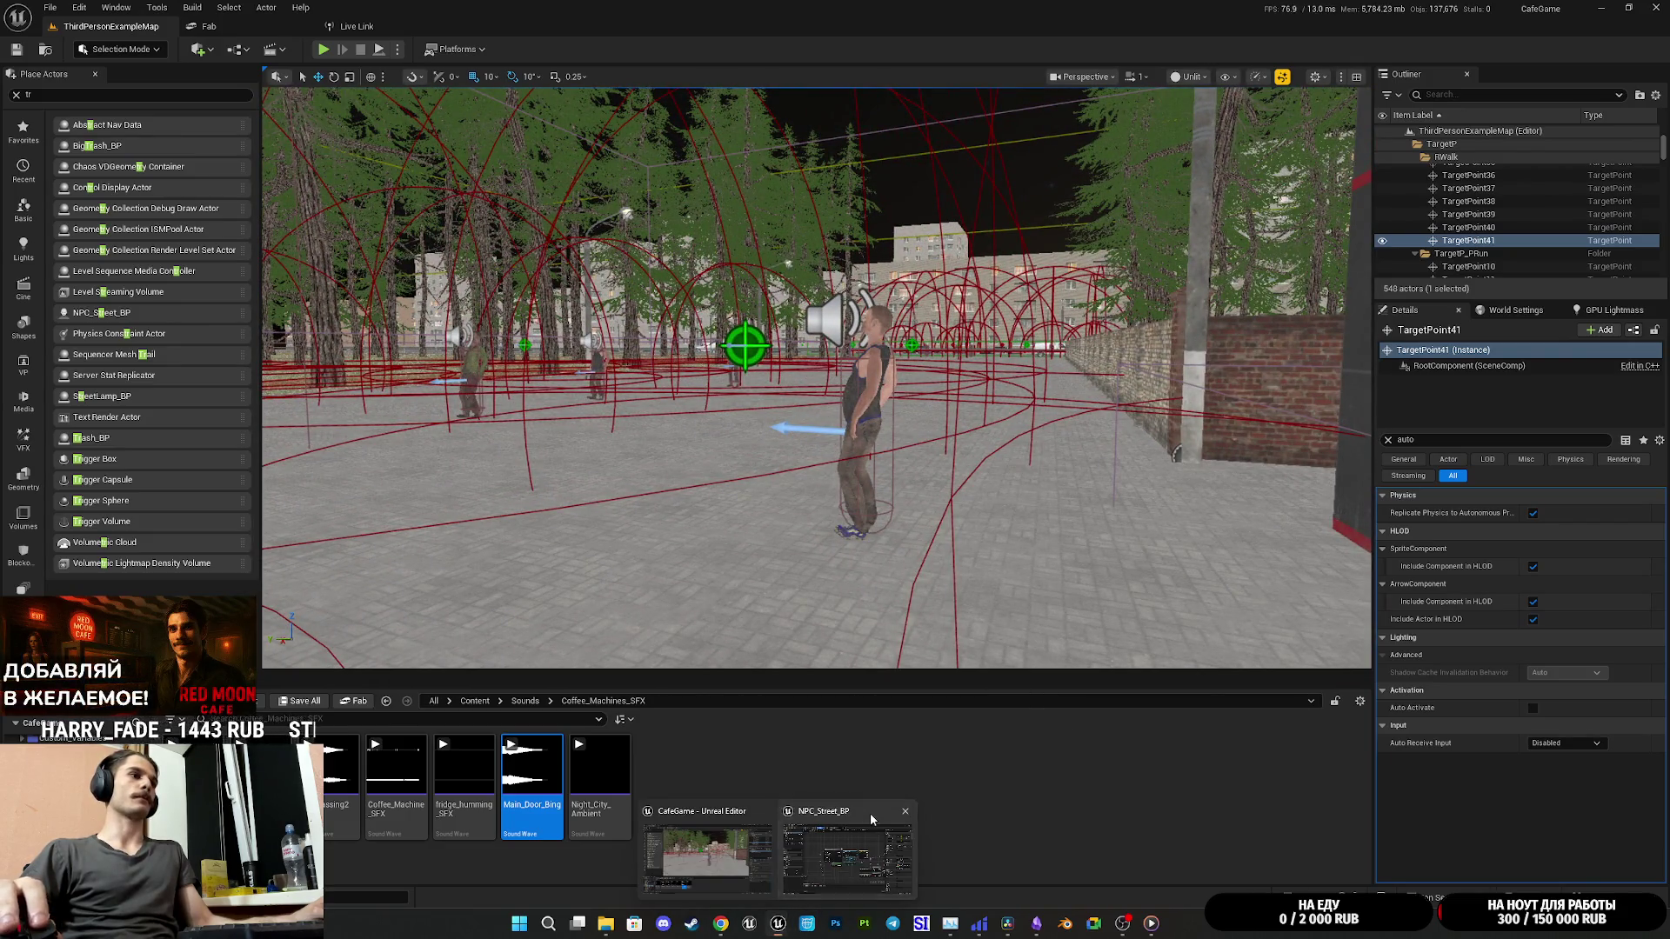
pyautogui.click(870, 813)
pyautogui.moveTo(609, 381)
pyautogui.mouseDown()
pyautogui.moveTo(598, 421)
pyautogui.moveTo(606, 392)
pyautogui.moveTo(652, 375)
pyautogui.moveTo(614, 416)
pyautogui.moveTo(627, 195)
pyautogui.moveTo(640, 211)
pyautogui.mouseUp()
# Step: Add a Delay node on Move to Random Point's On Fail wire and nudge it into place
pyautogui.write('ву')
pyautogui.press('BackSpace')
pyautogui.press('BackSpace')
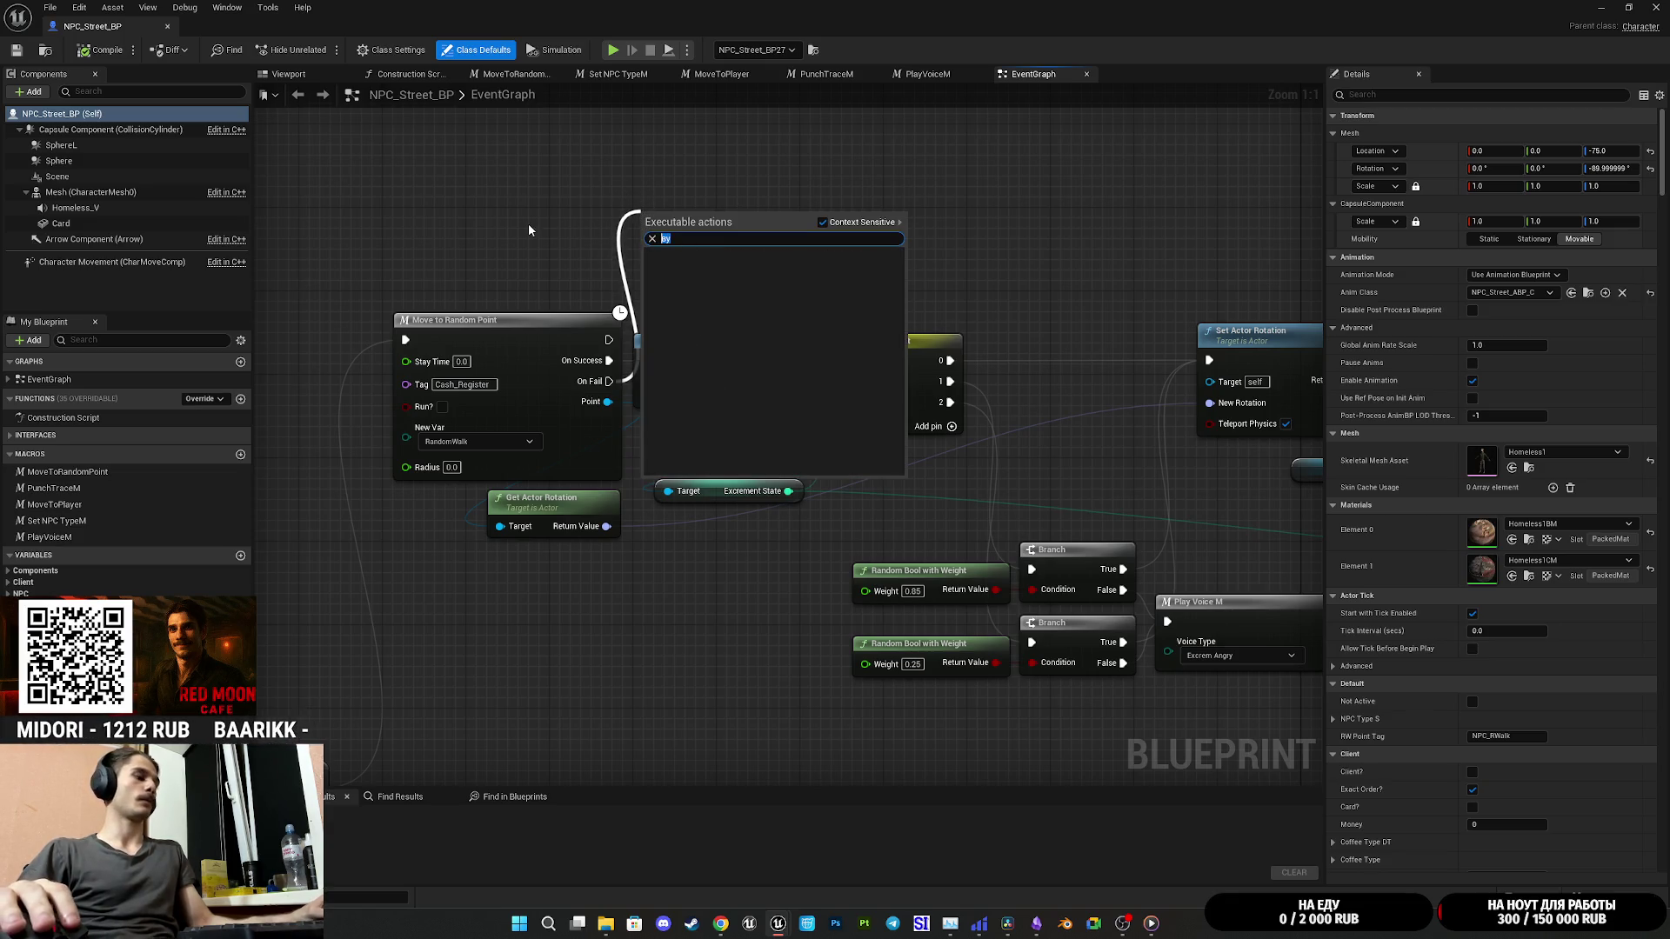
pyautogui.write('dela')
pyautogui.click(696, 276)
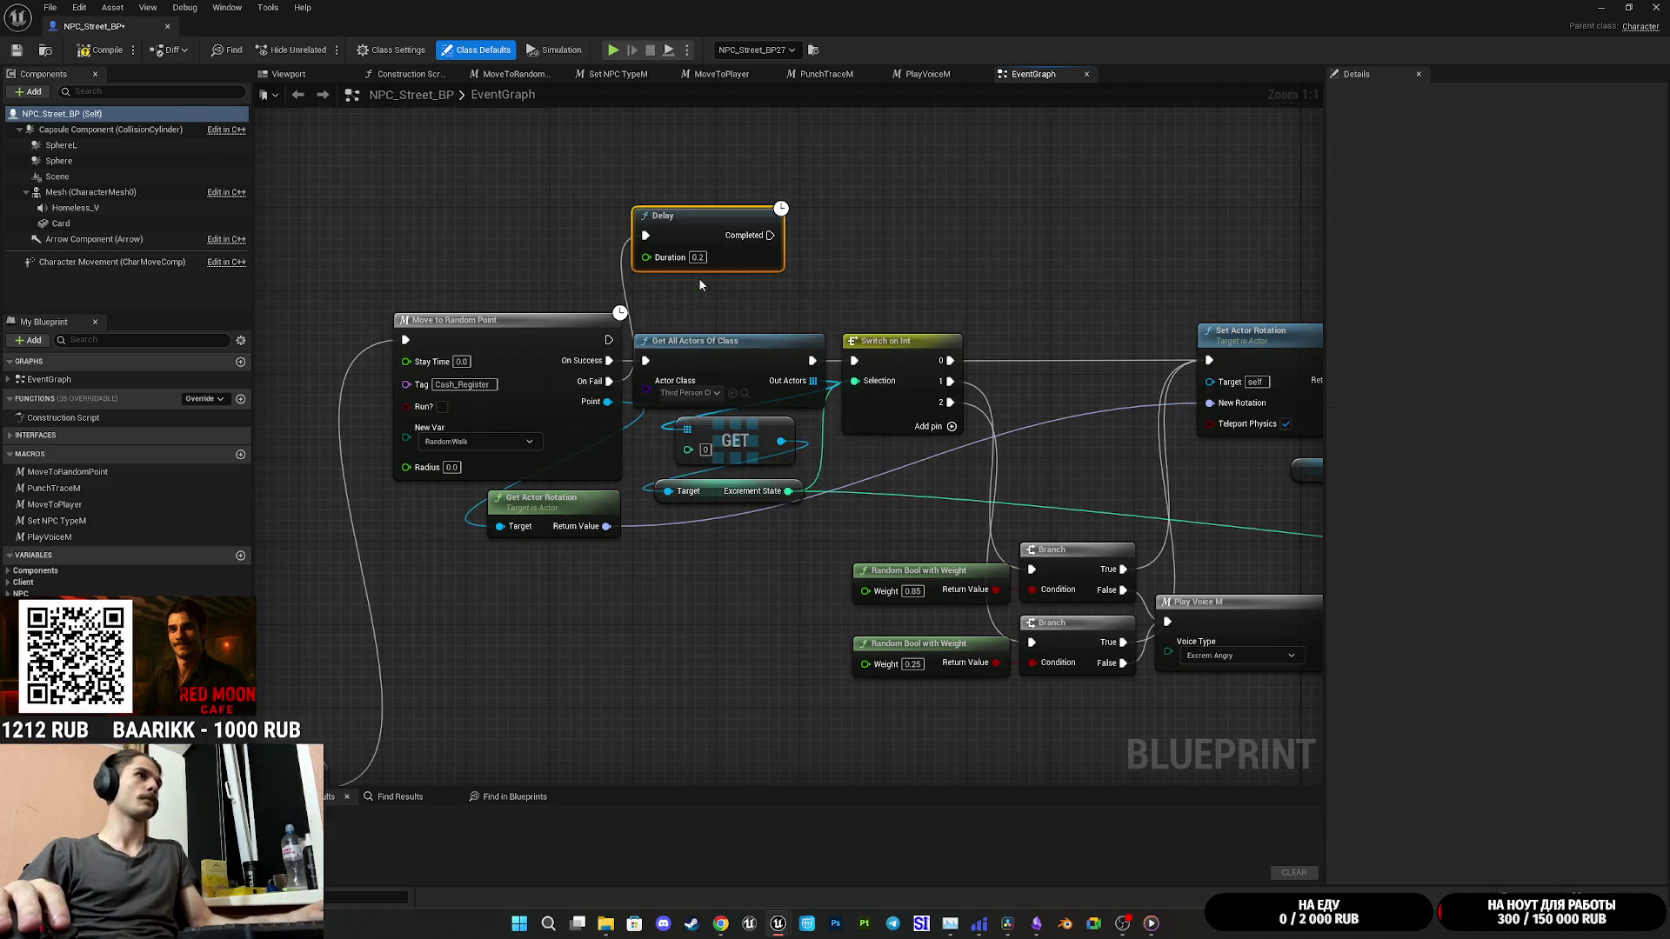
pyautogui.click(734, 277)
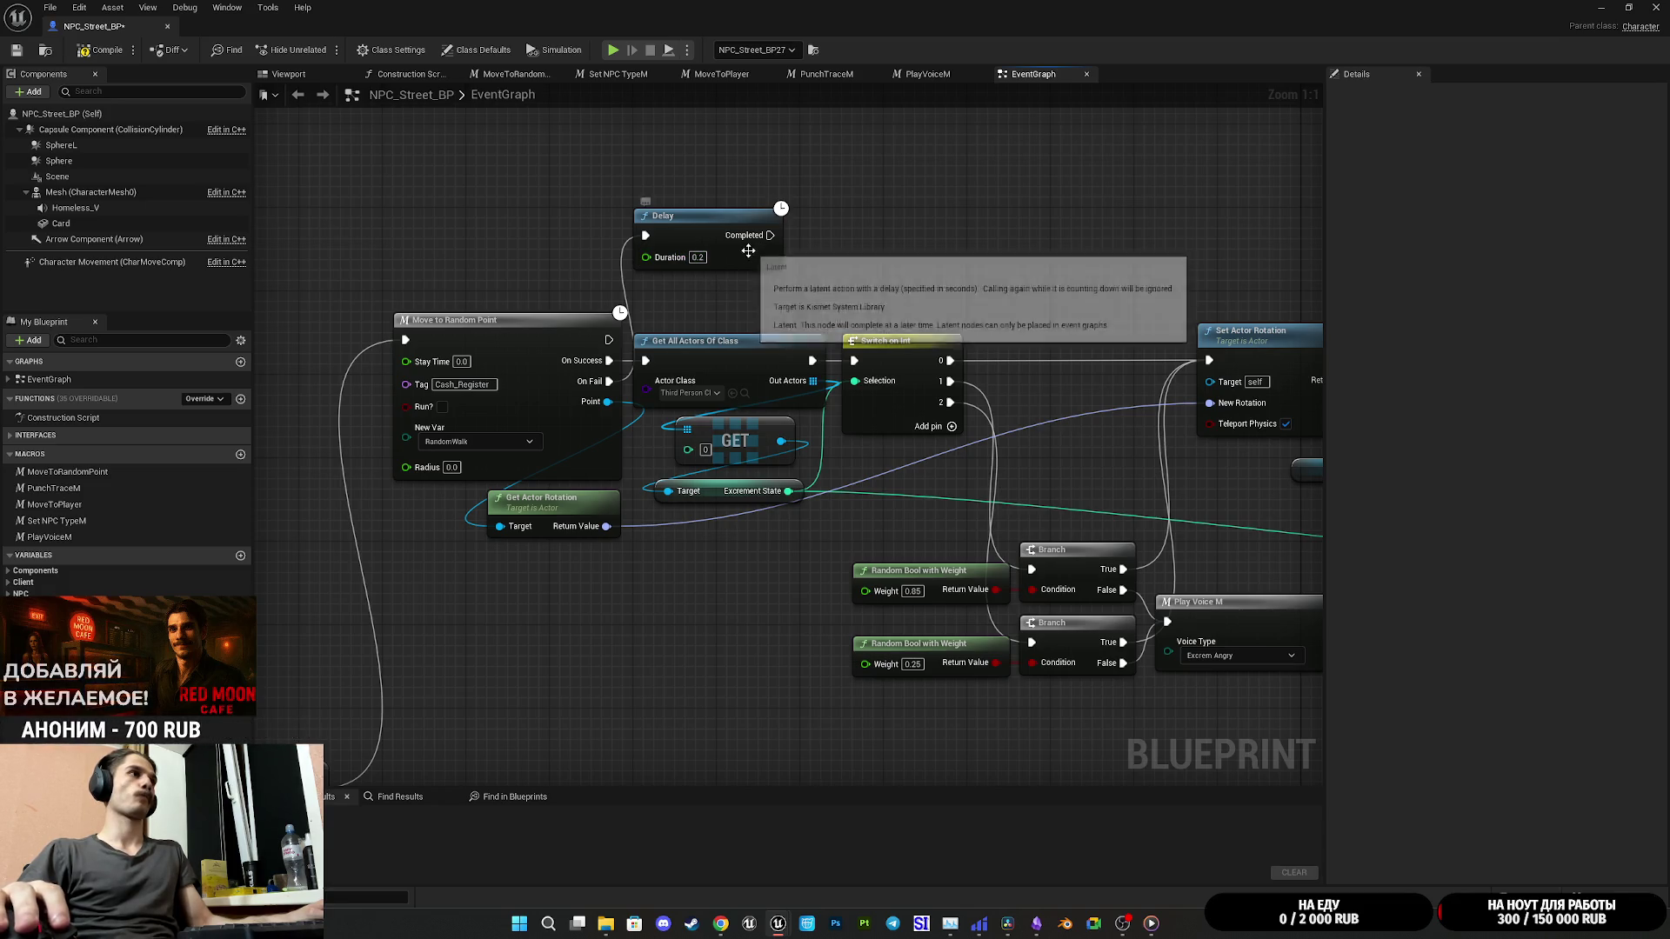
pyautogui.moveTo(747, 249); pyautogui.dragTo(778, 279)
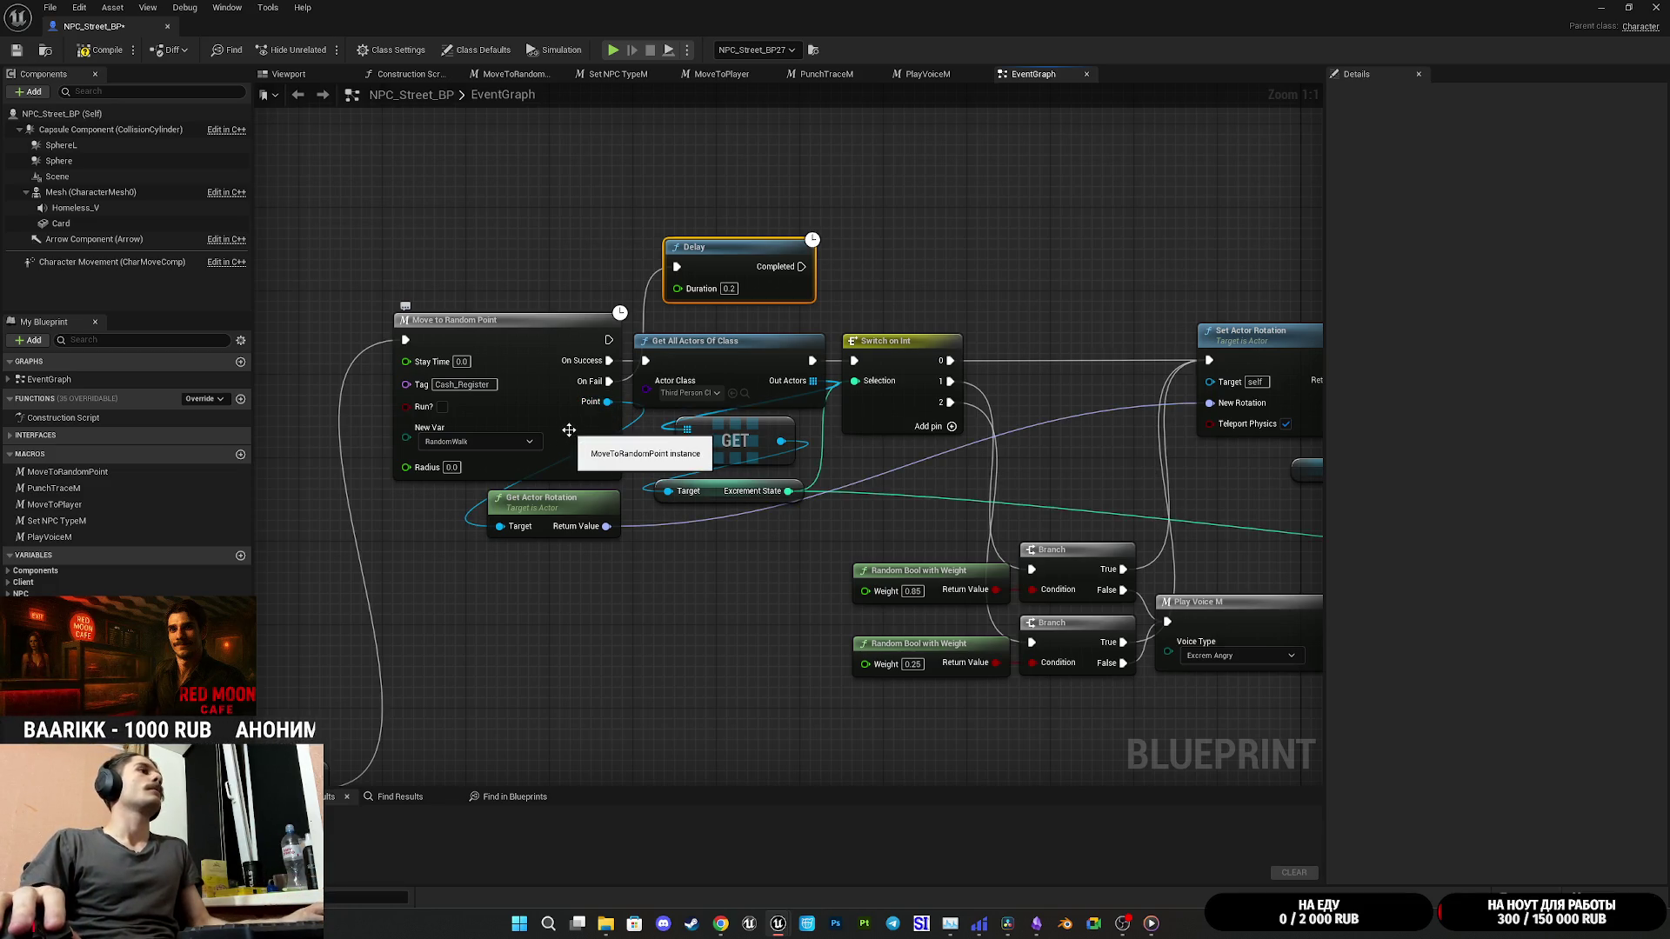
pyautogui.moveTo(697, 269); pyautogui.dragTo(697, 227)
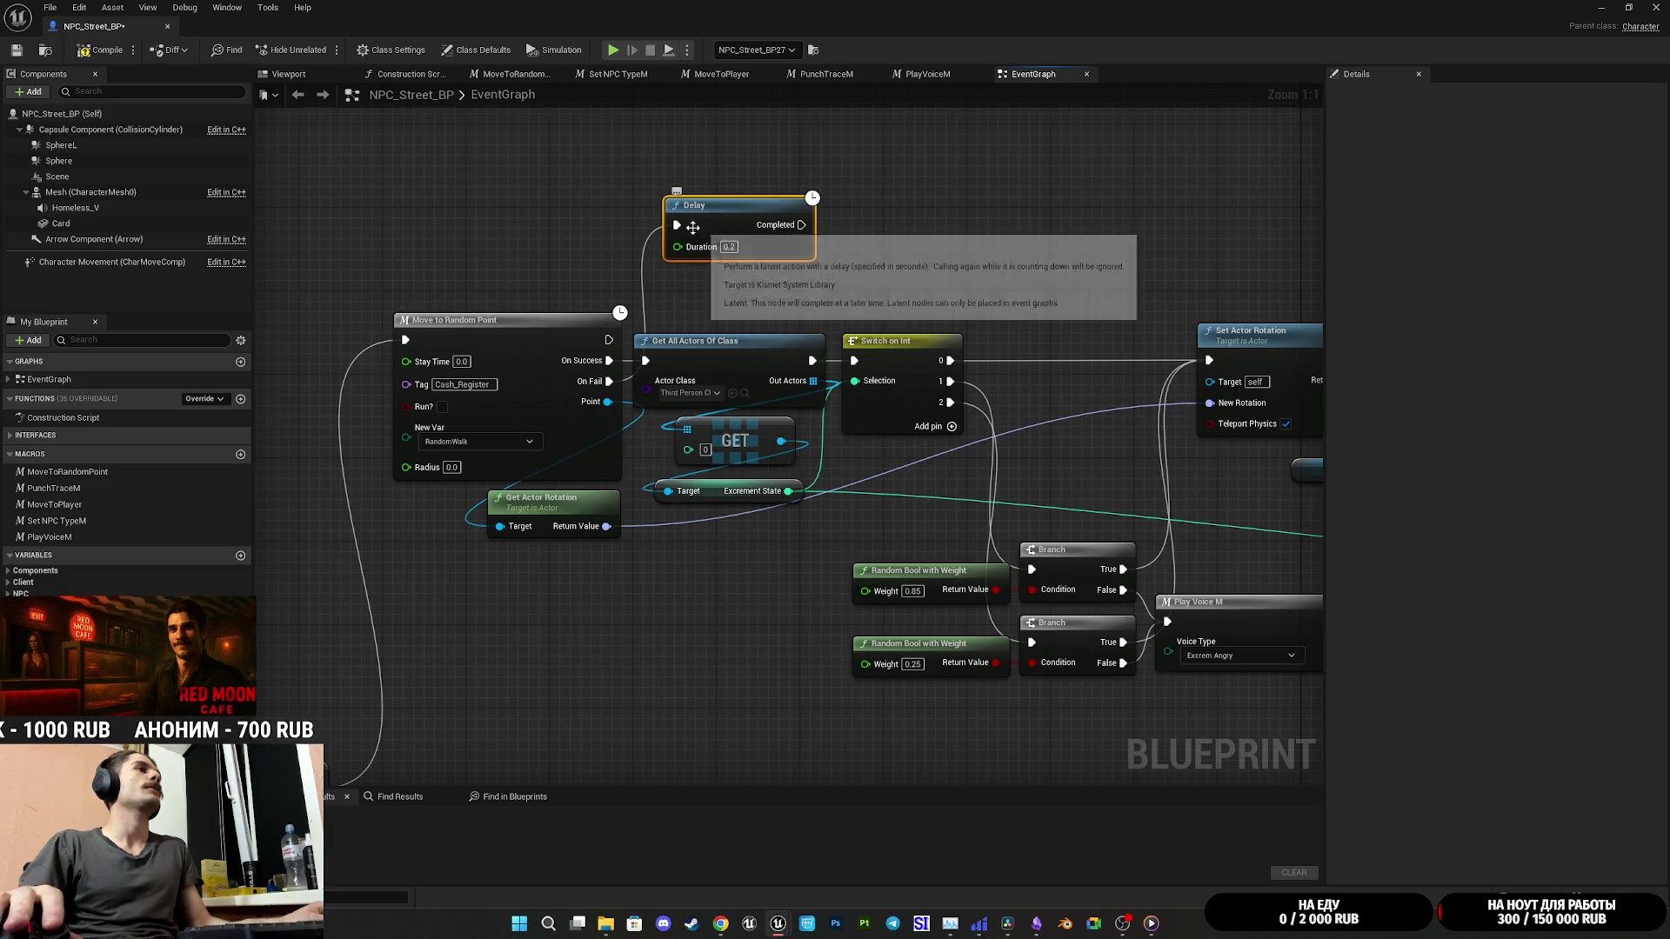
# Step: Add a Print String node from On Success, arrange it beside the Delay, and open the MoveToRandomPoint macro
pyautogui.moveTo(609, 360); pyautogui.dragTo(526, 187)
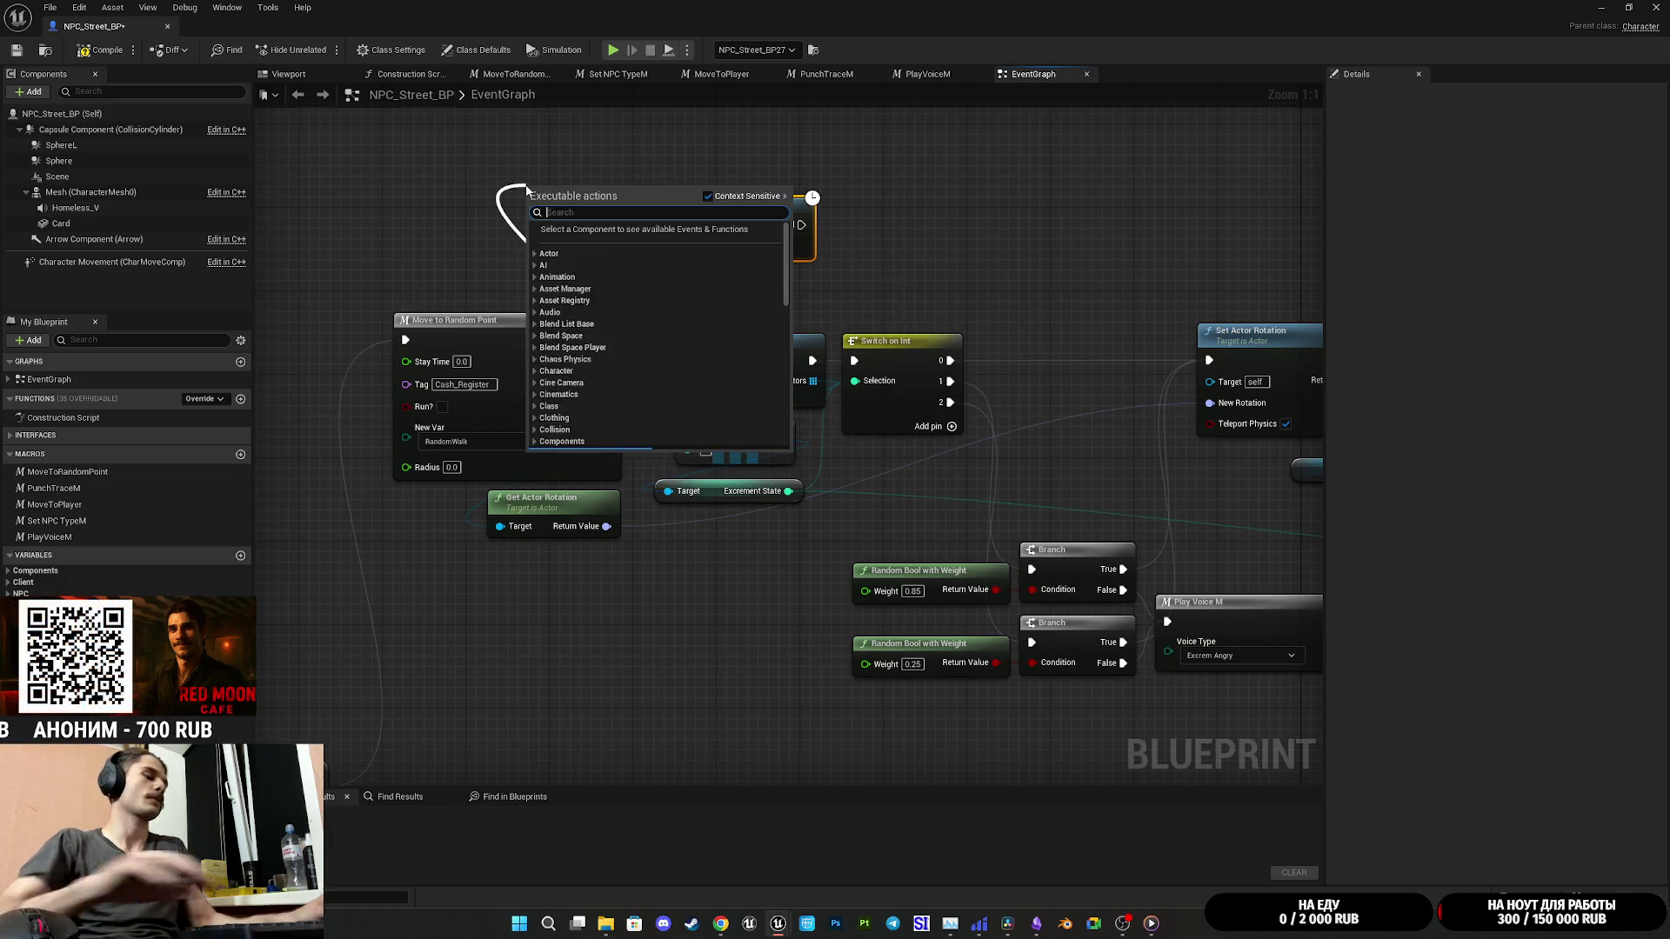
pyautogui.write('prin')
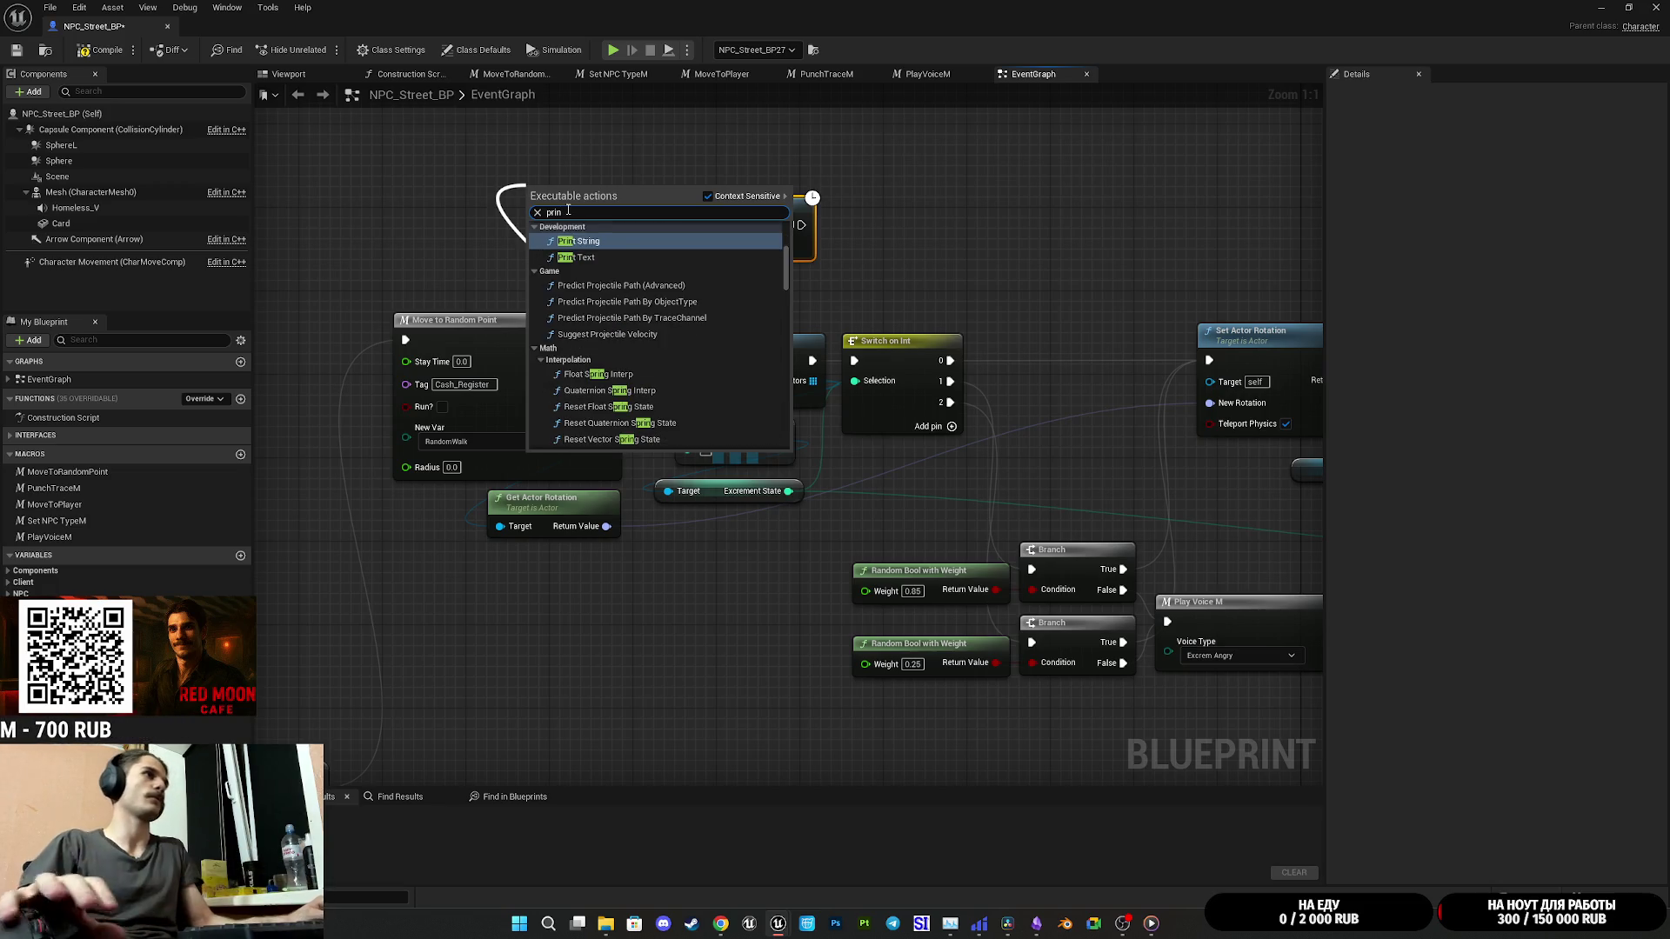
pyautogui.click(614, 241)
pyautogui.moveTo(720, 213); pyautogui.dragTo(1023, 202)
pyautogui.moveTo(564, 198)
pyautogui.mouseDown()
pyautogui.moveTo(821, 218)
pyautogui.moveTo(762, 219)
pyautogui.mouseUp()
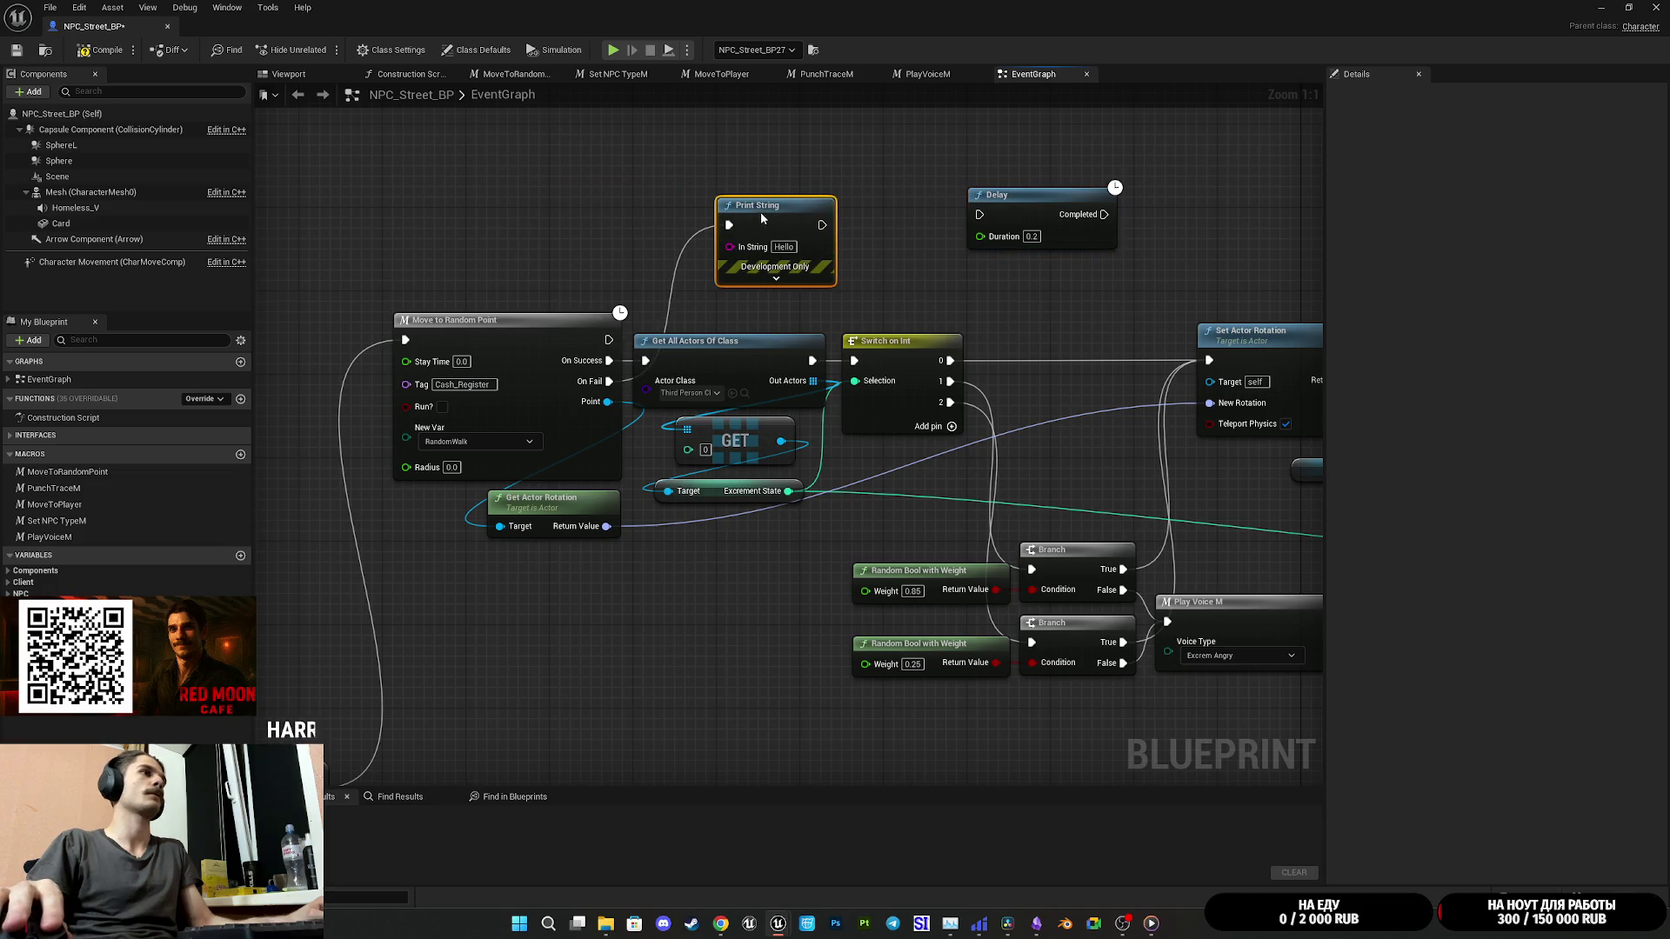
pyautogui.doubleClick(551, 432)
pyautogui.scroll(1, 849, 447)
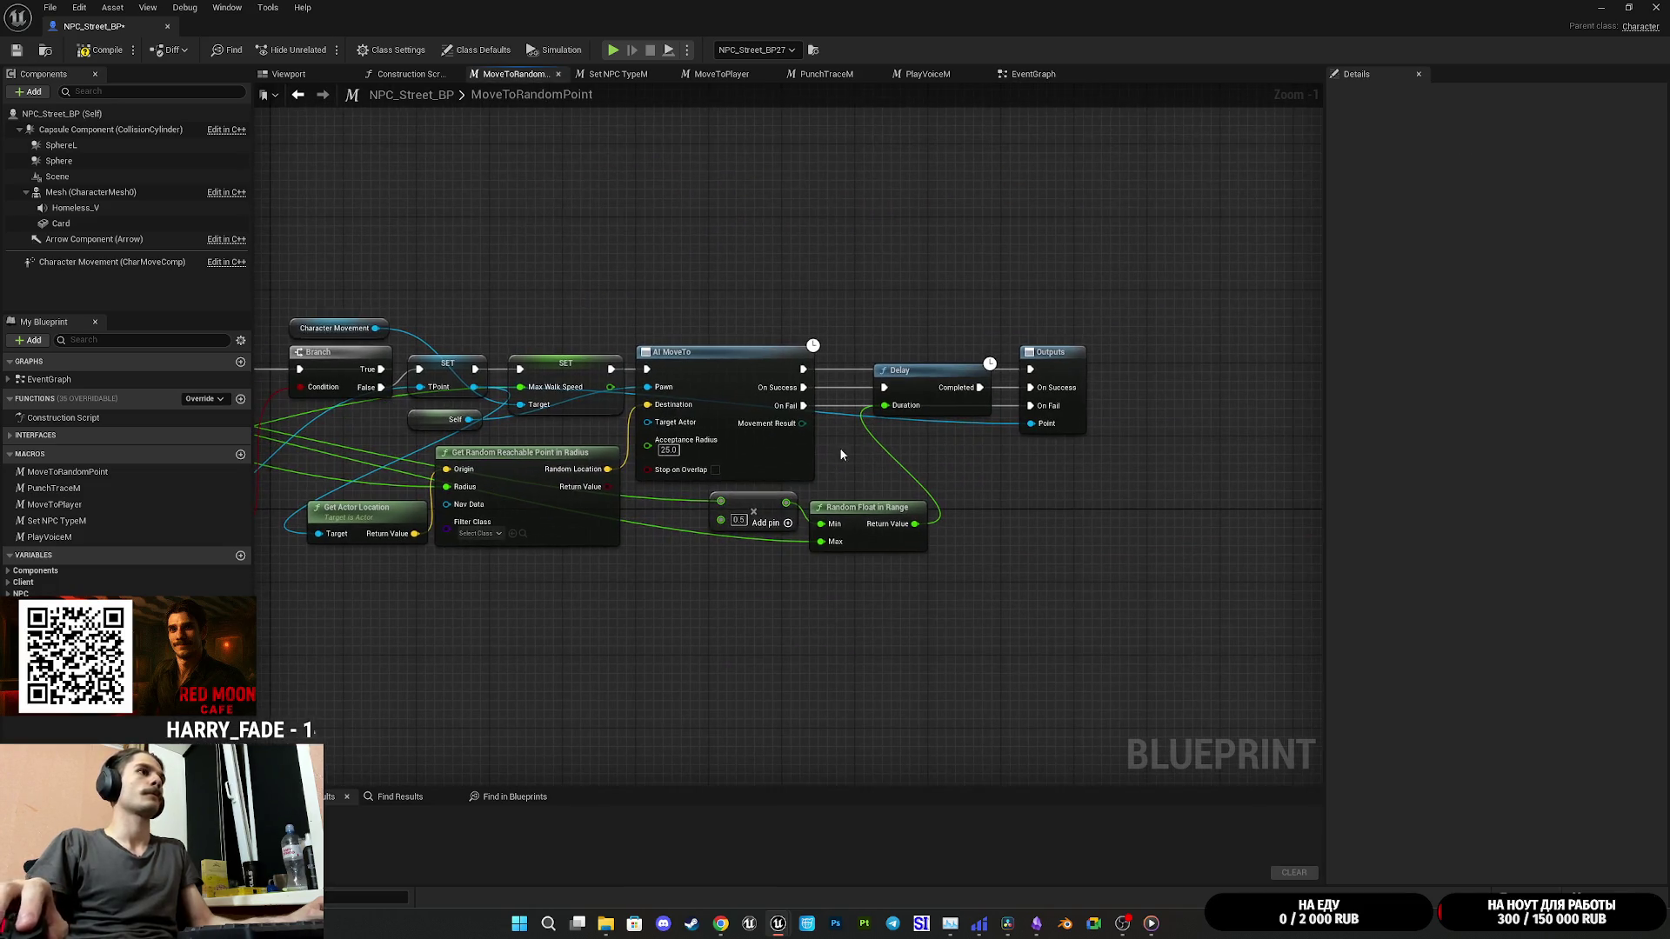
# Step: Wire AI MoveTo's Movement Result to the macro Outputs, compile, and go back to the EventGraph
pyautogui.moveTo(802, 424)
pyautogui.mouseDown()
pyautogui.moveTo(1089, 389)
pyautogui.moveTo(950, 298)
pyautogui.moveTo(1061, 389)
pyautogui.mouseUp()
pyautogui.click(12, 56)
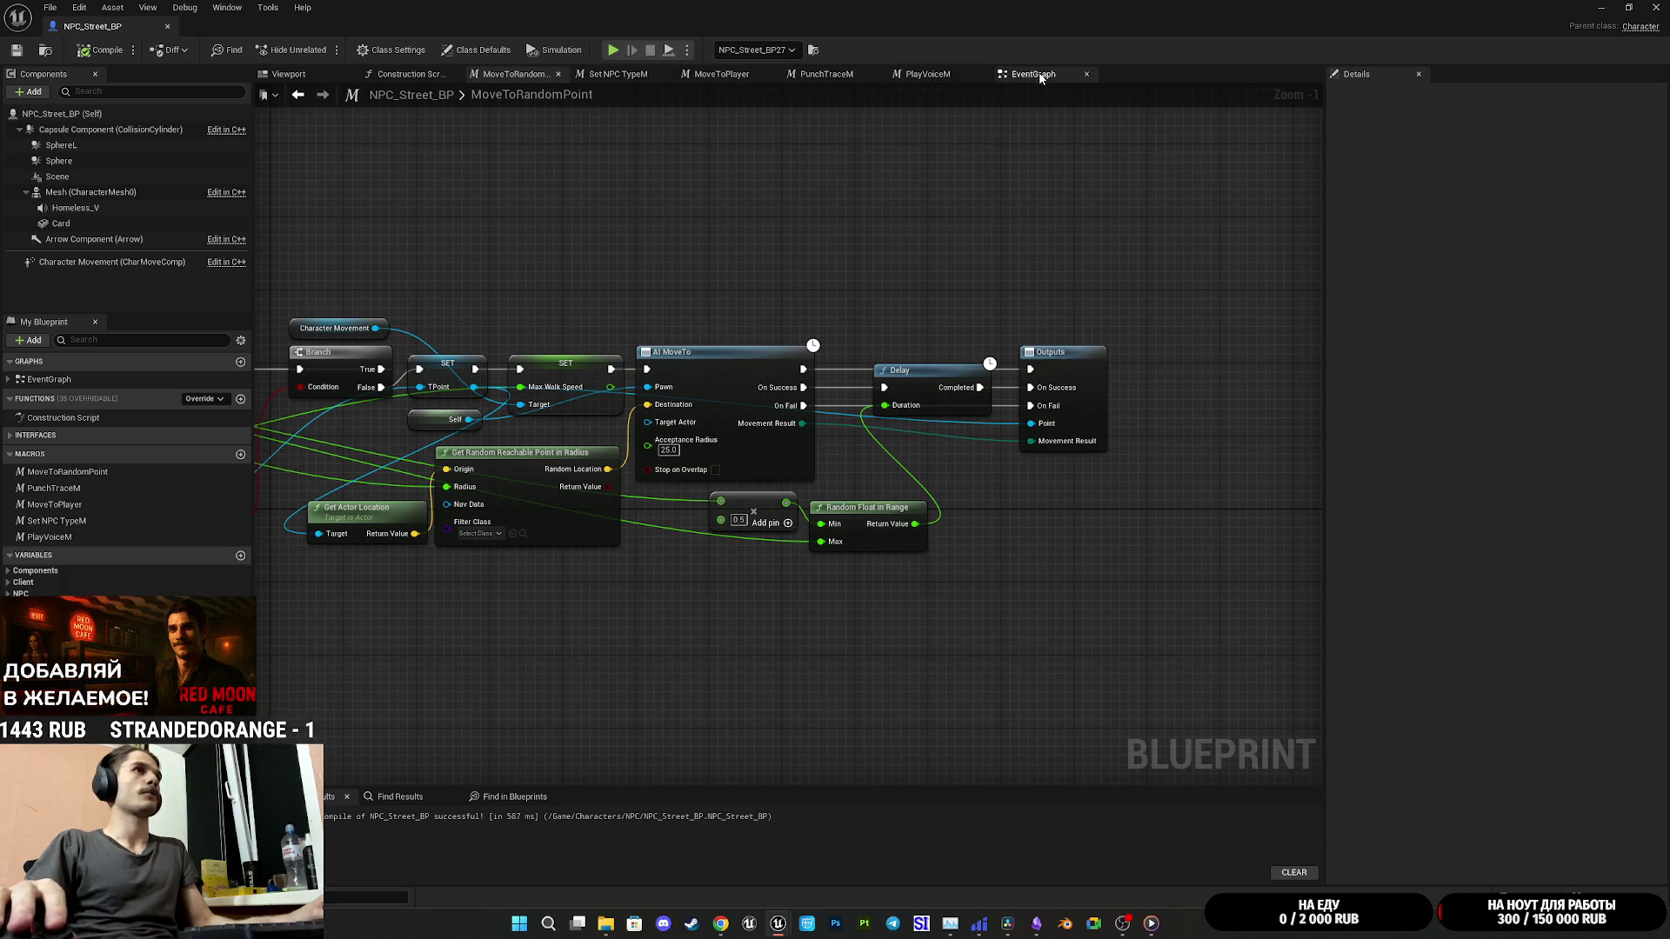
pyautogui.click(1035, 74)
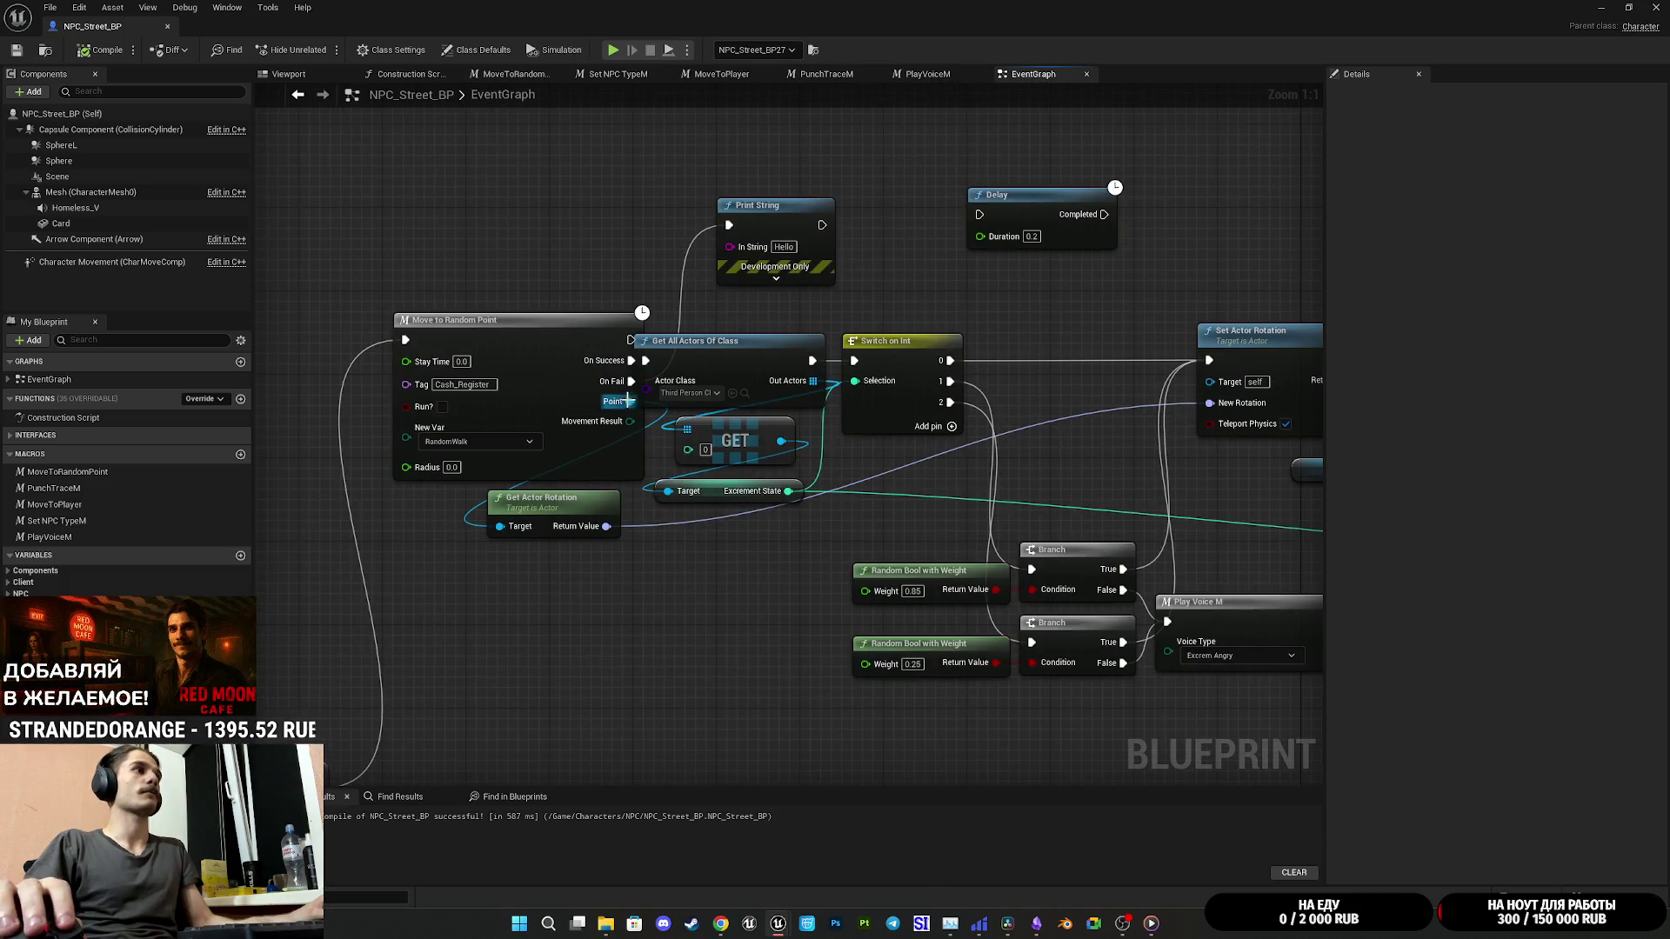
# Step: Connect Movement Result to Print String's In String through an Enum to String node, then save
pyautogui.moveTo(629, 421); pyautogui.dragTo(730, 248)
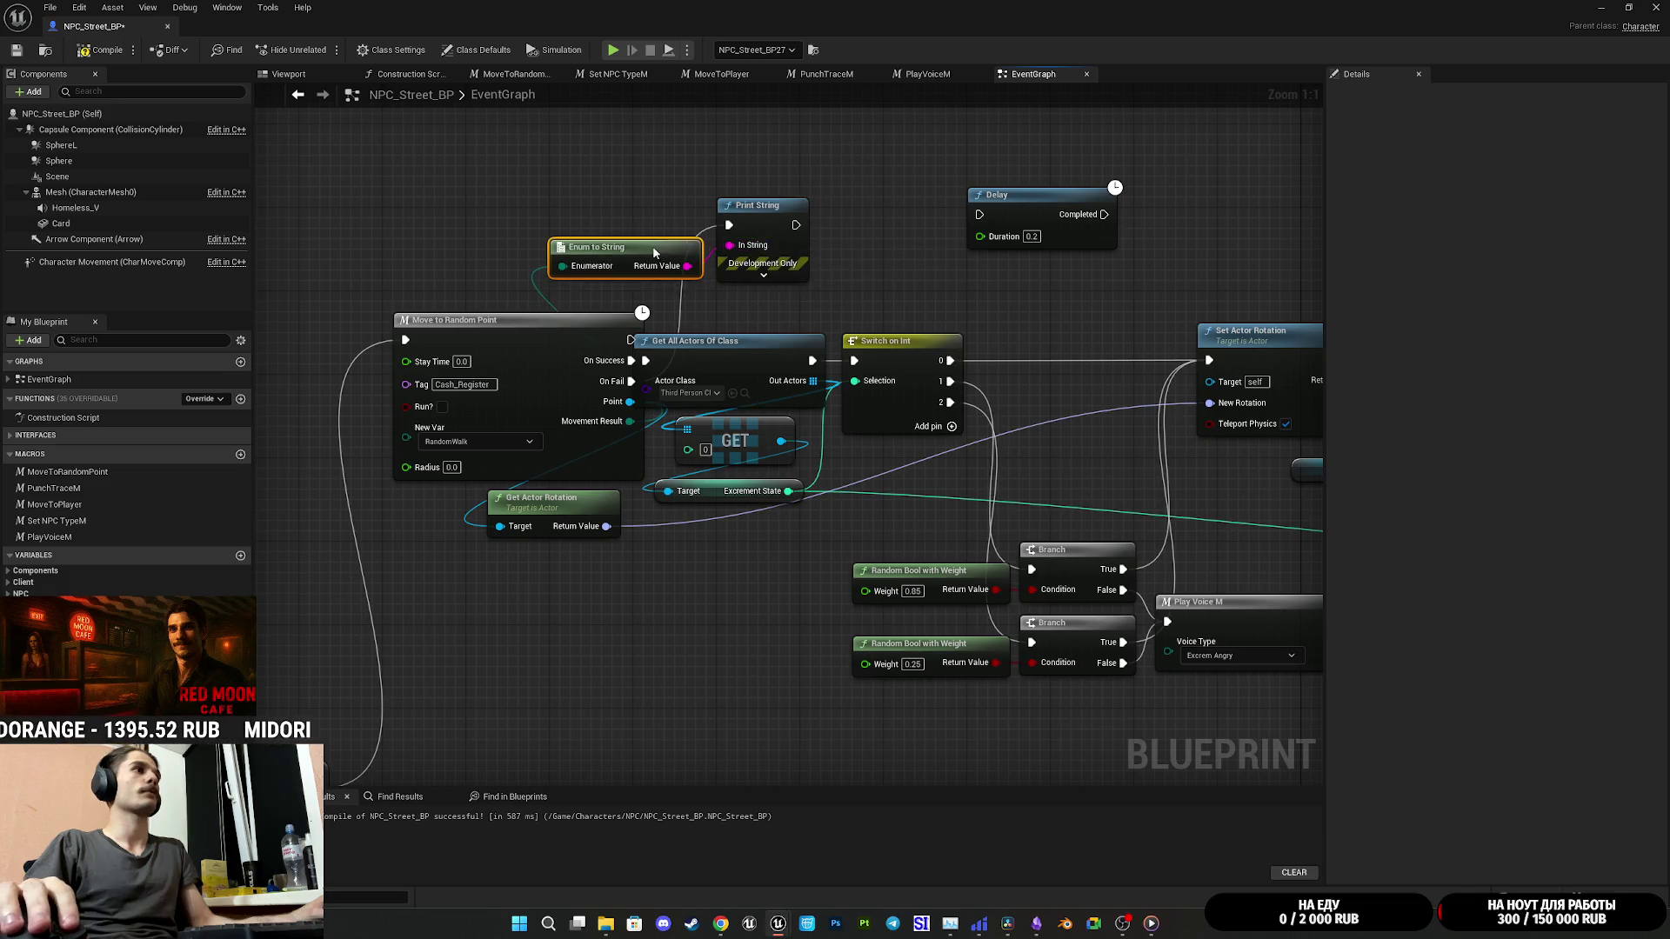
pyautogui.moveTo(653, 253)
pyautogui.mouseDown()
pyautogui.moveTo(642, 263)
pyautogui.moveTo(662, 247)
pyautogui.mouseUp()
pyautogui.click(315, 140)
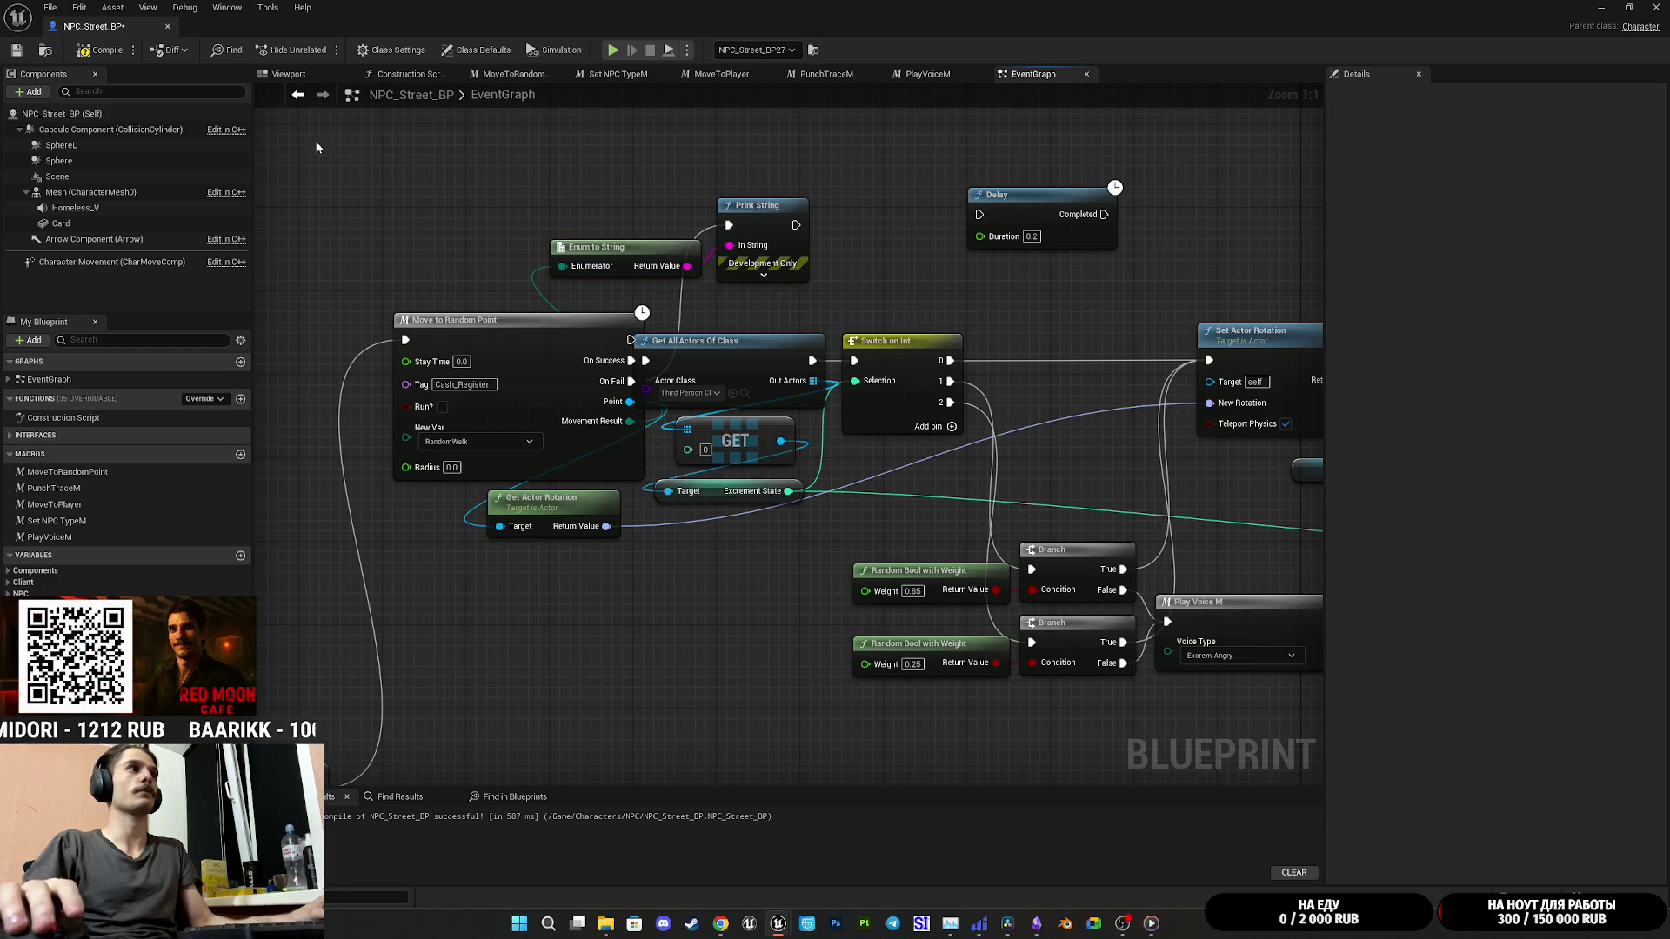
pyautogui.click(16, 51)
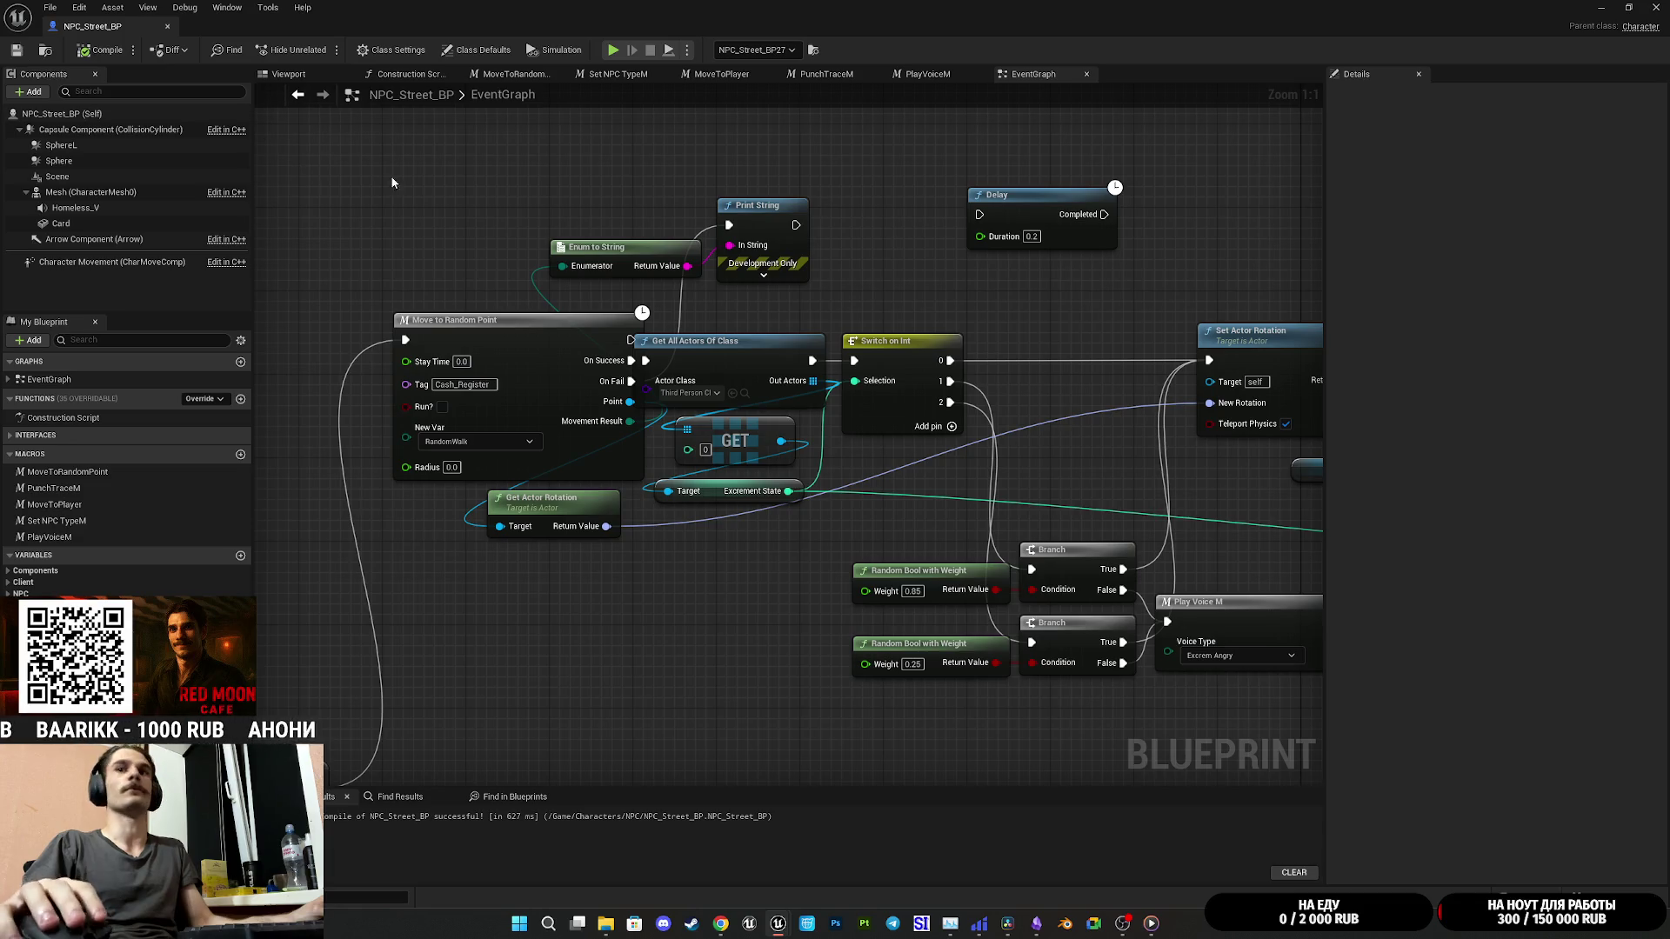
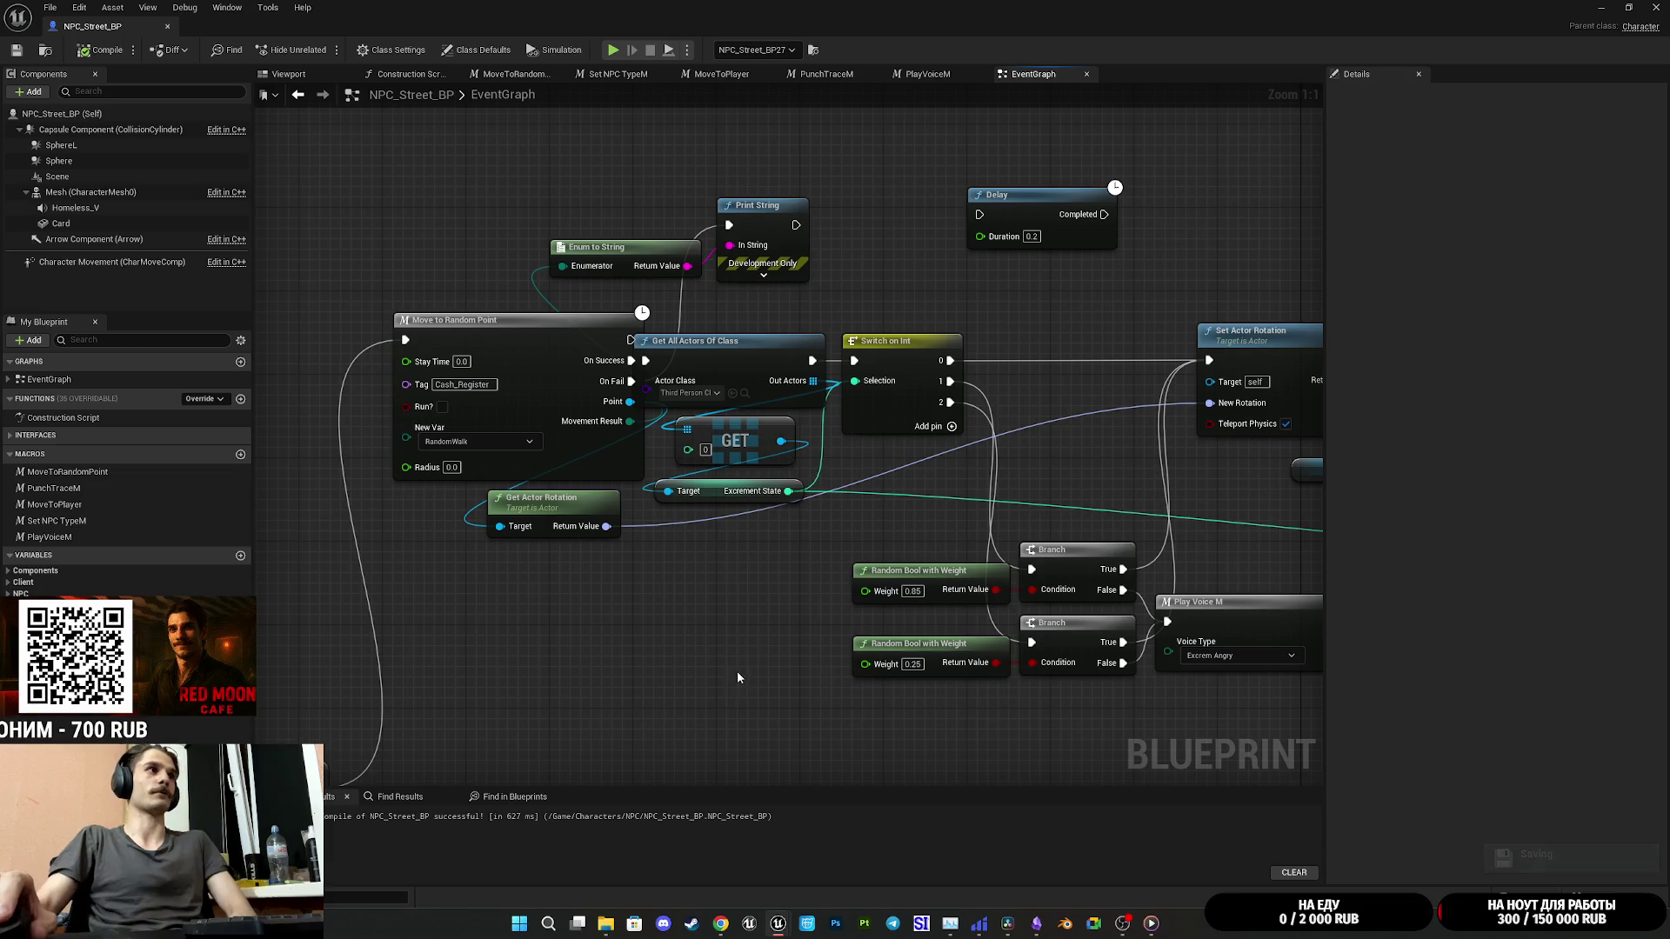
# Step: Nudge the Move to Random Point node left and select the Print String node
pyautogui.moveTo(548, 460); pyautogui.dragTo(516, 459)
pyautogui.click(734, 539)
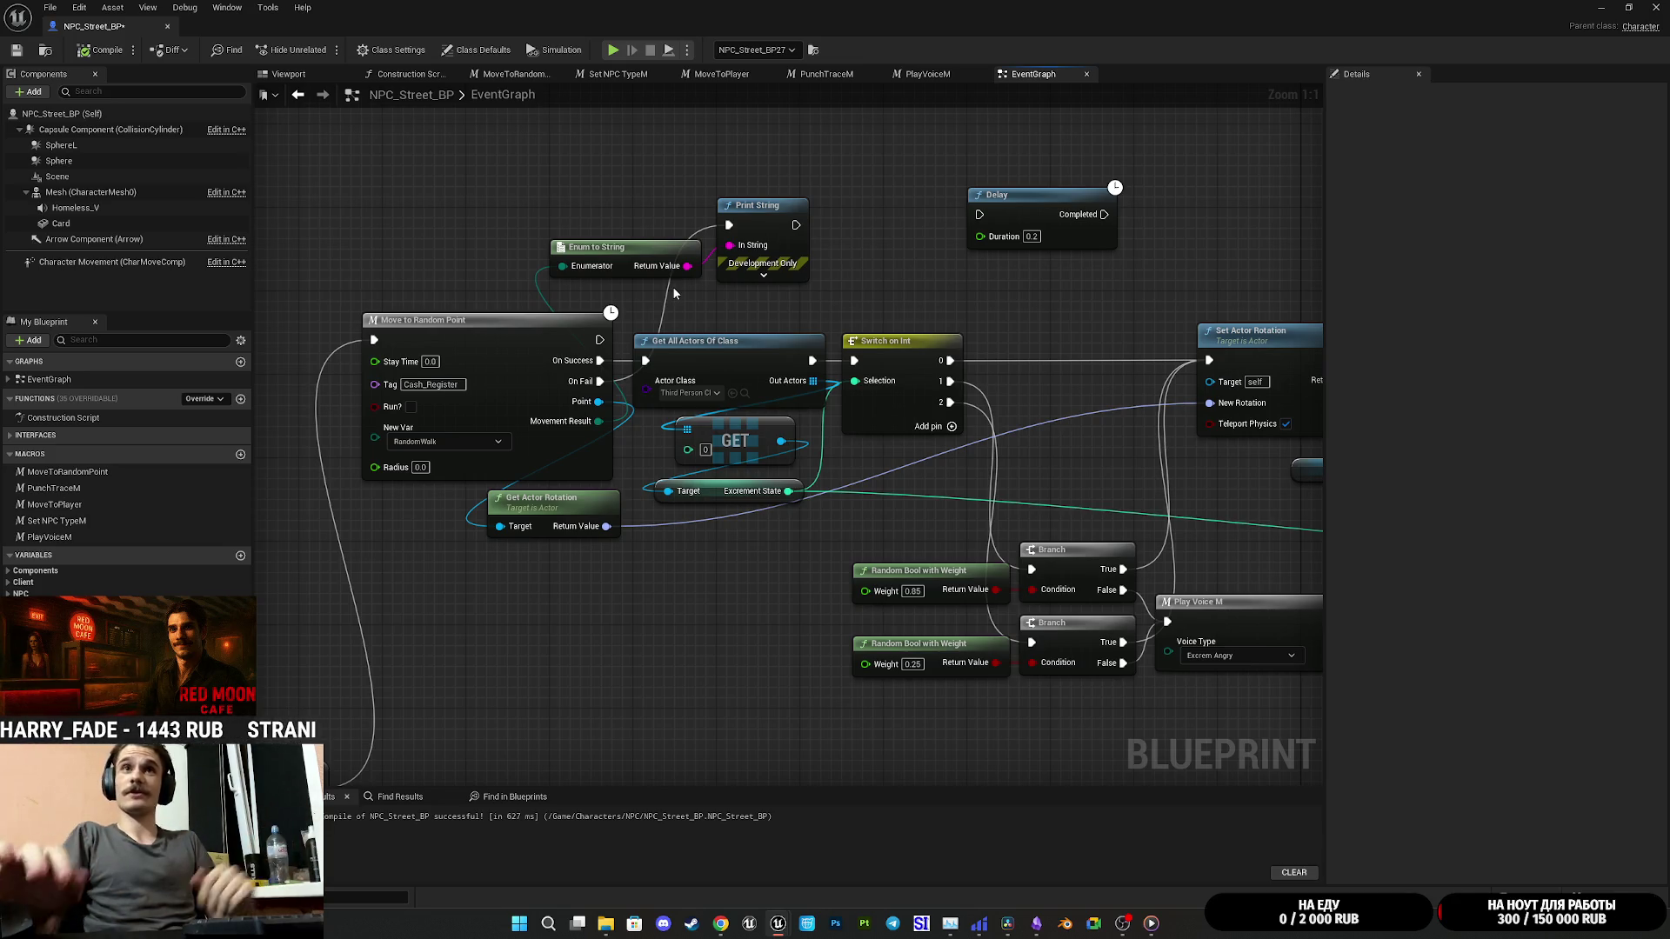
pyautogui.moveTo(432, 247); pyautogui.dragTo(409, 311)
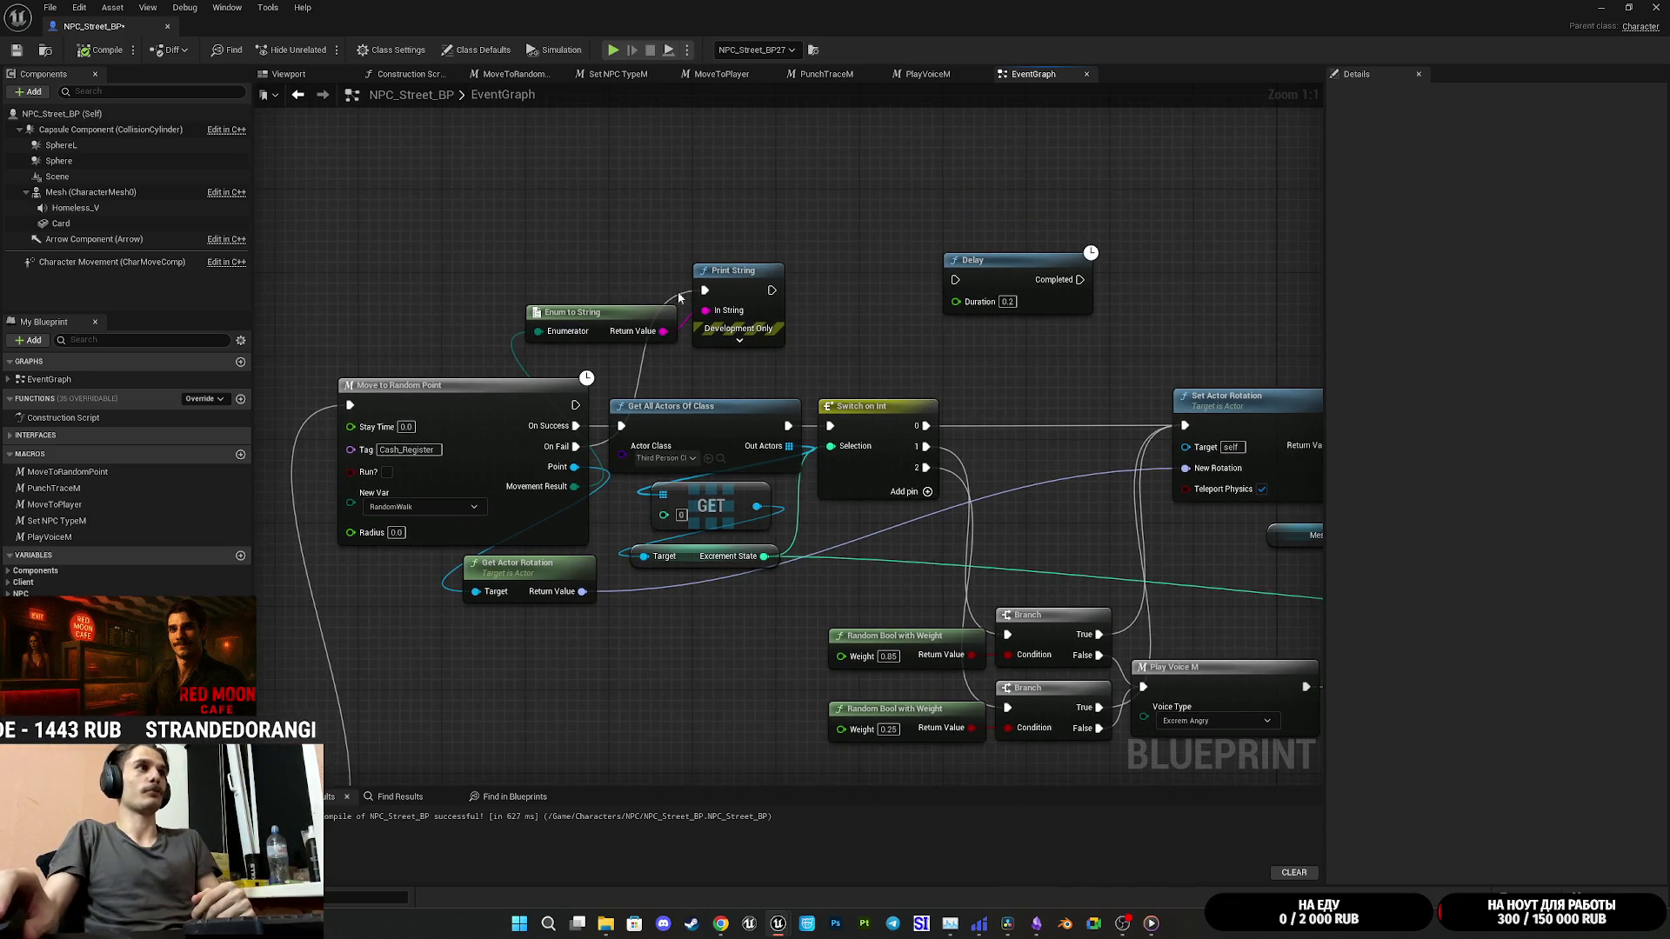
pyautogui.click(729, 315)
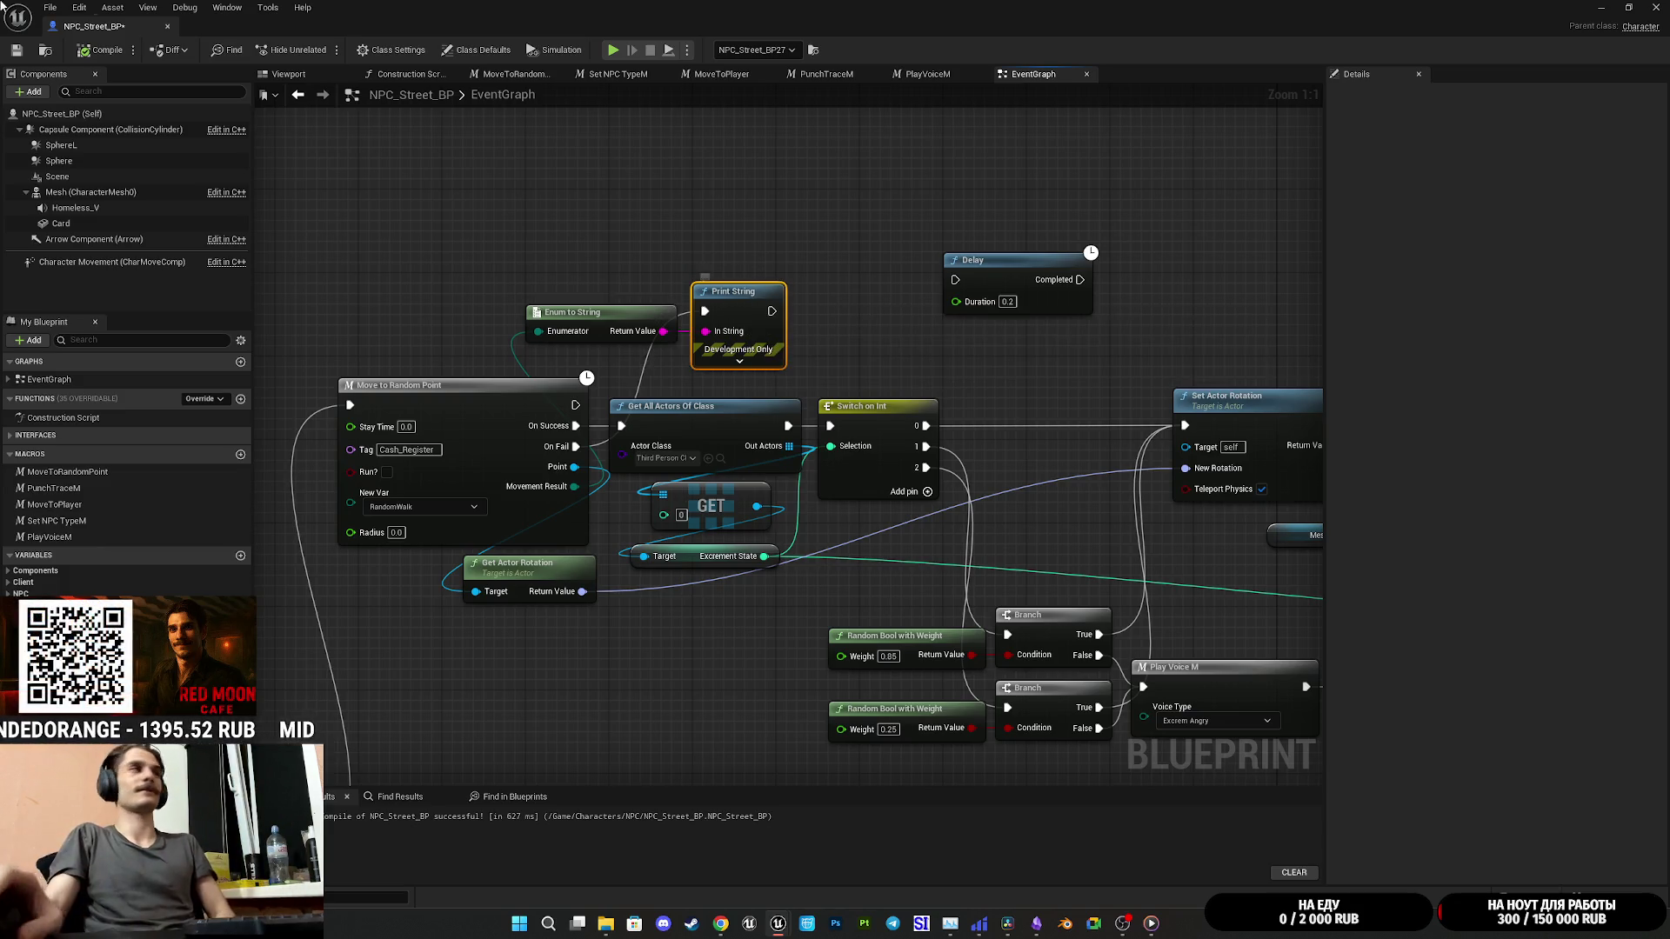
# Step: Compile and save NPC_Street_BP, then close its editor to return to the level
pyautogui.click(84, 55)
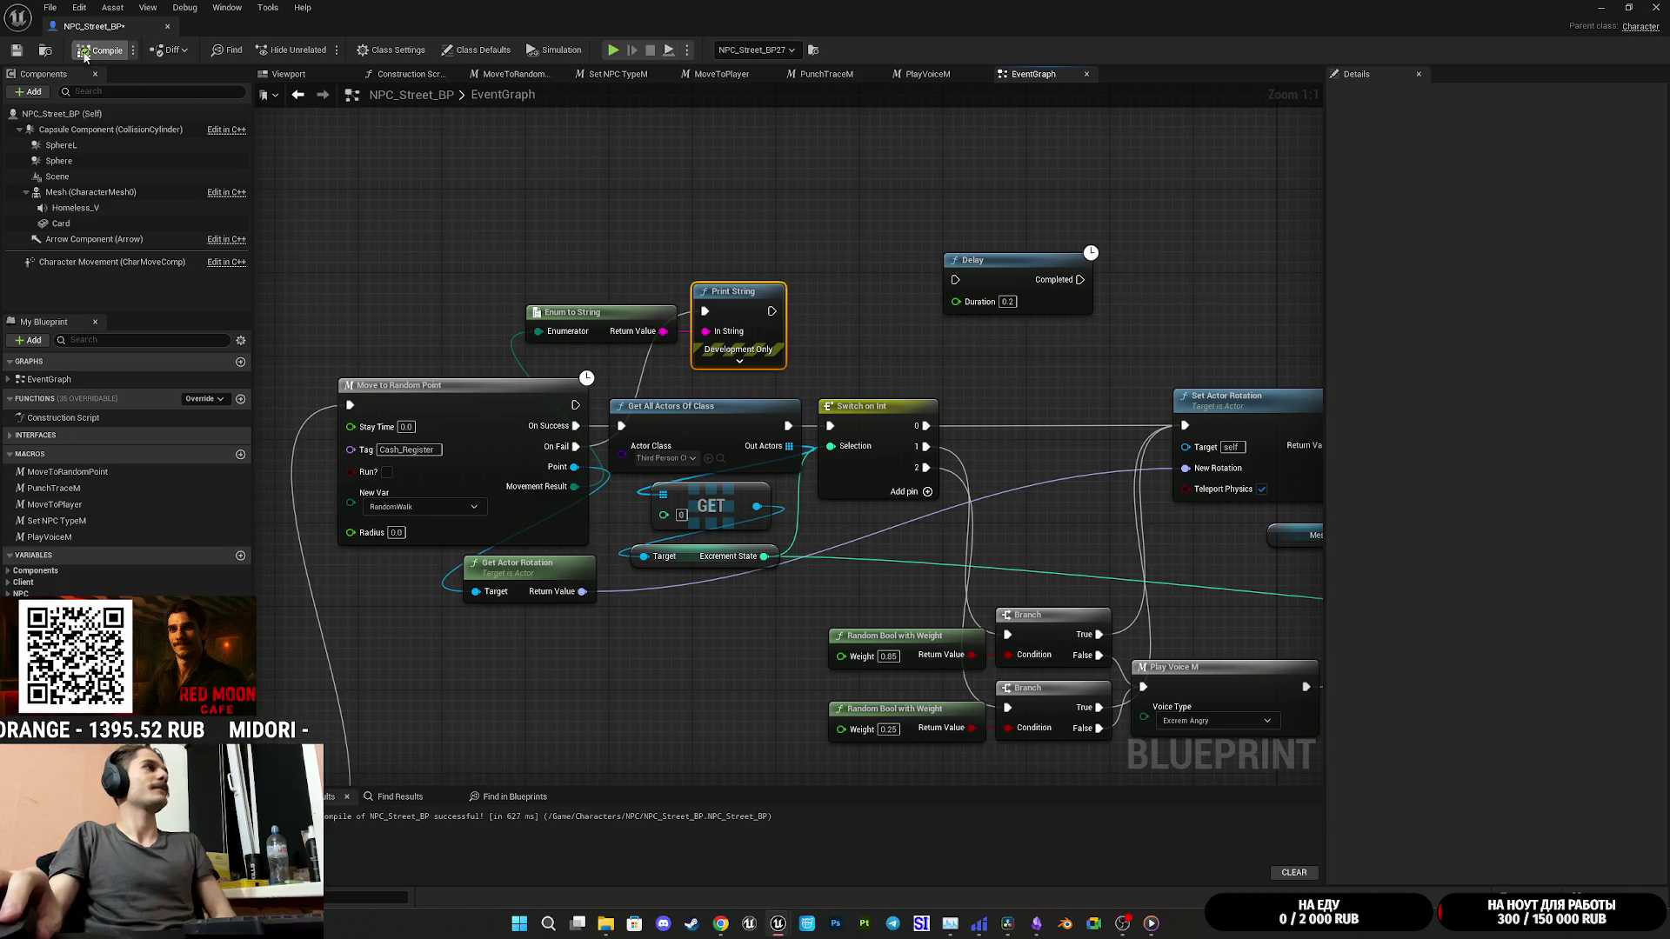
pyautogui.click(18, 52)
pyautogui.click(1601, 7)
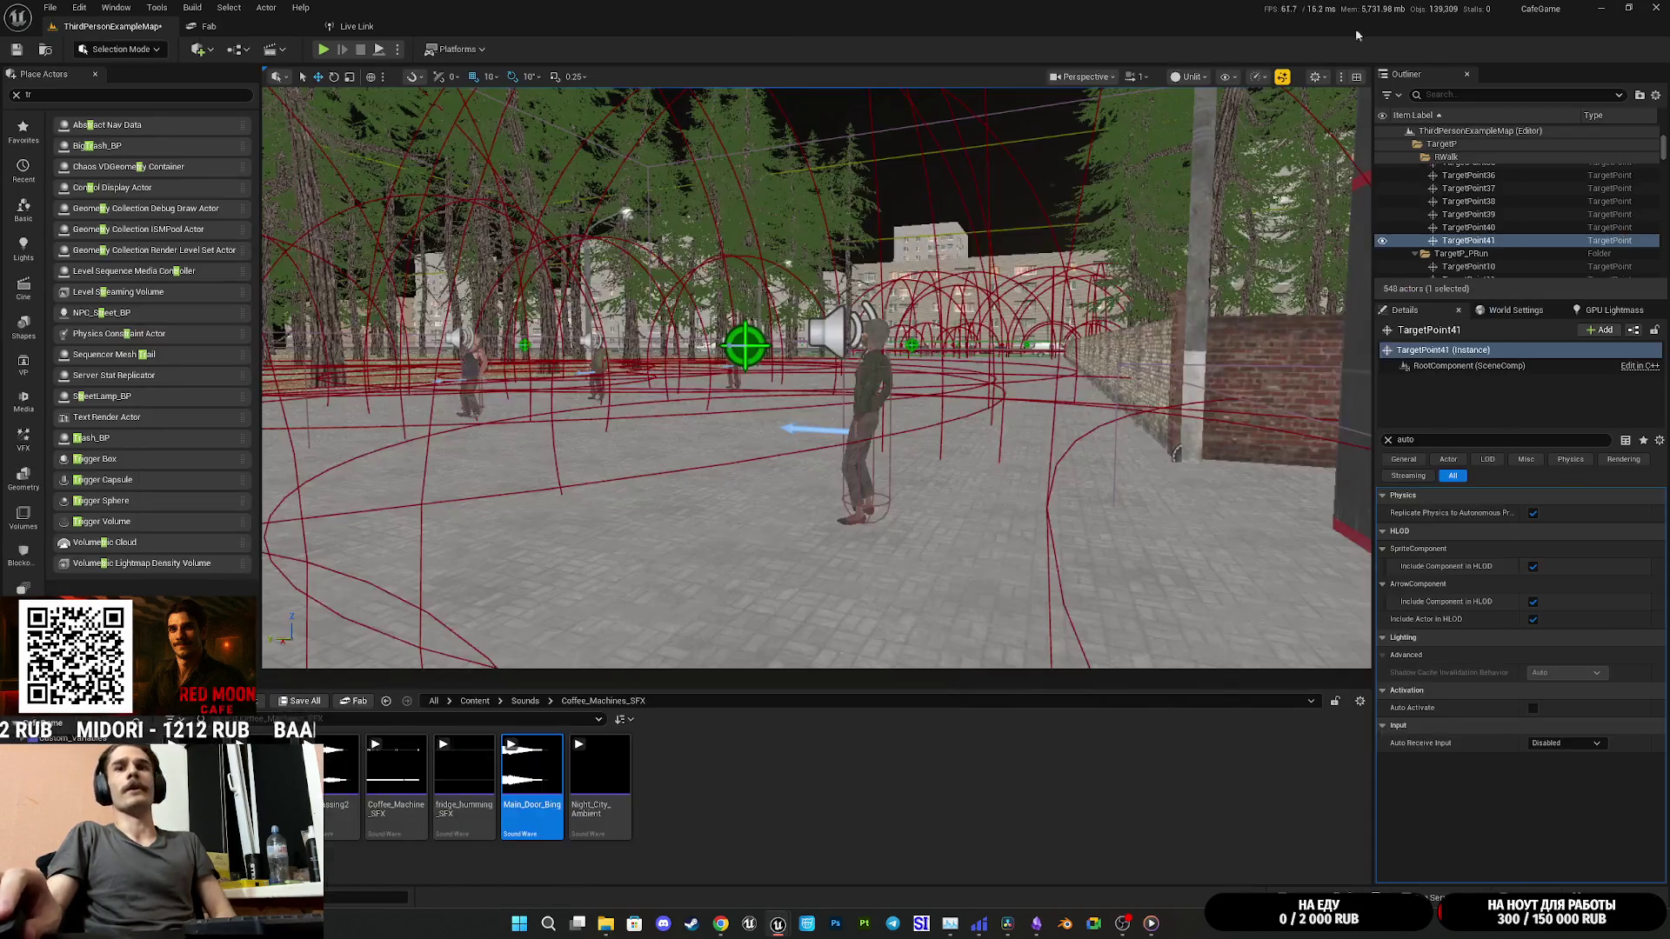
# Step: Save the ThirdPersonExampleMap level with Save All, then launch Play In Editor (Alt+P)
pyautogui.click(299, 701)
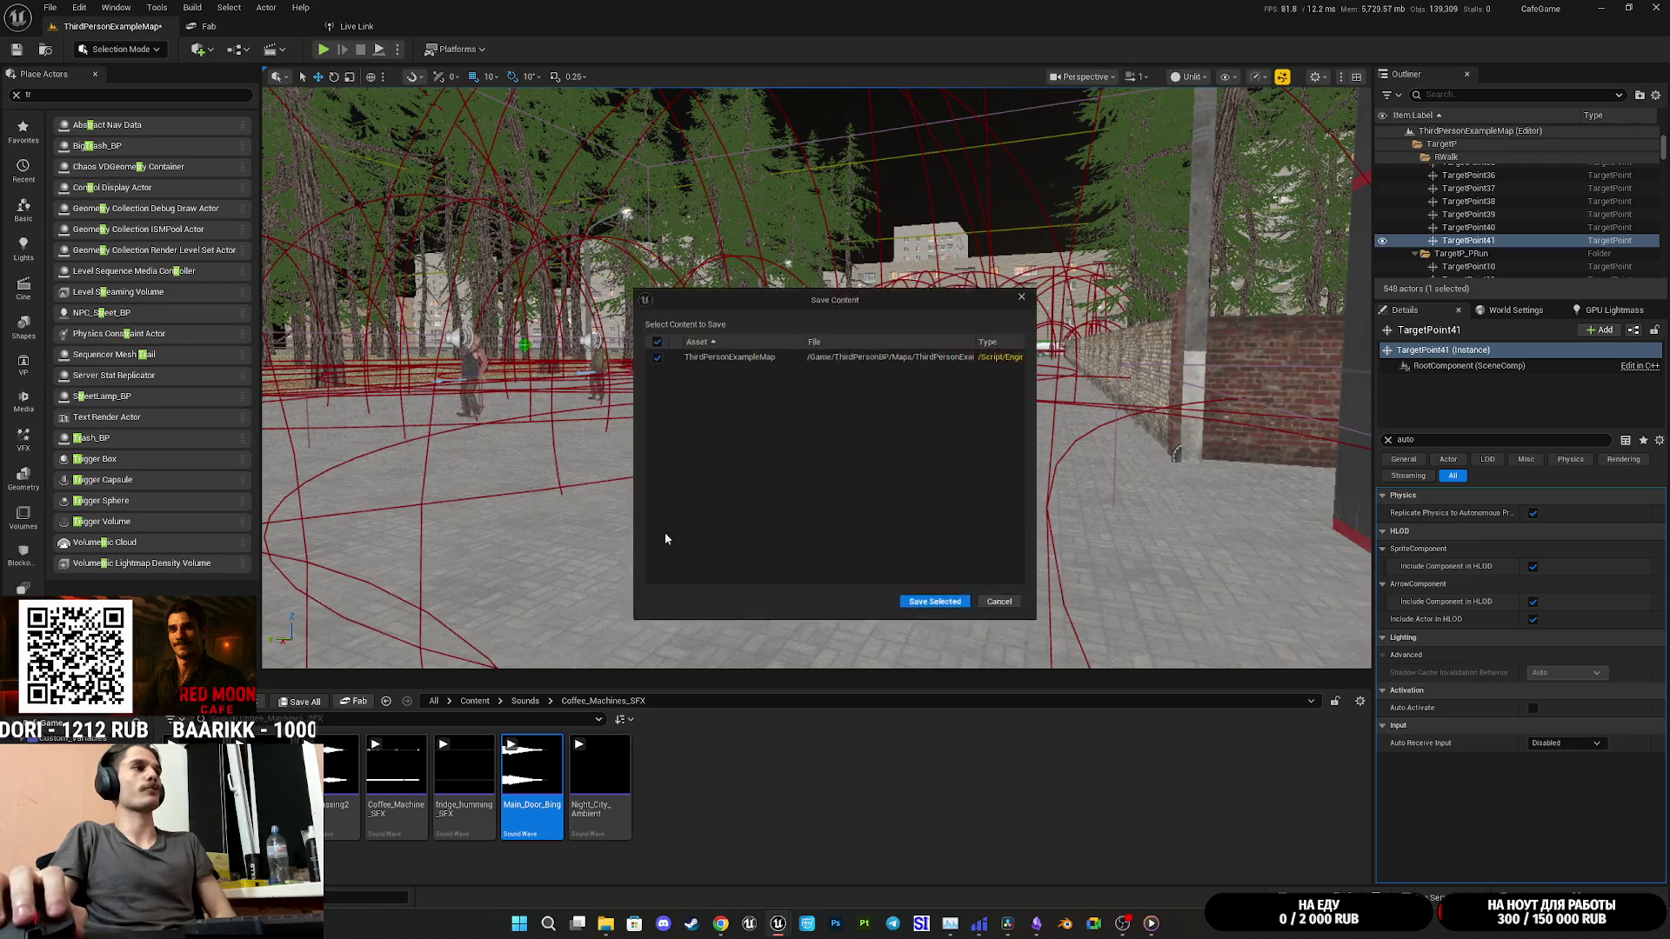
pyautogui.click(940, 611)
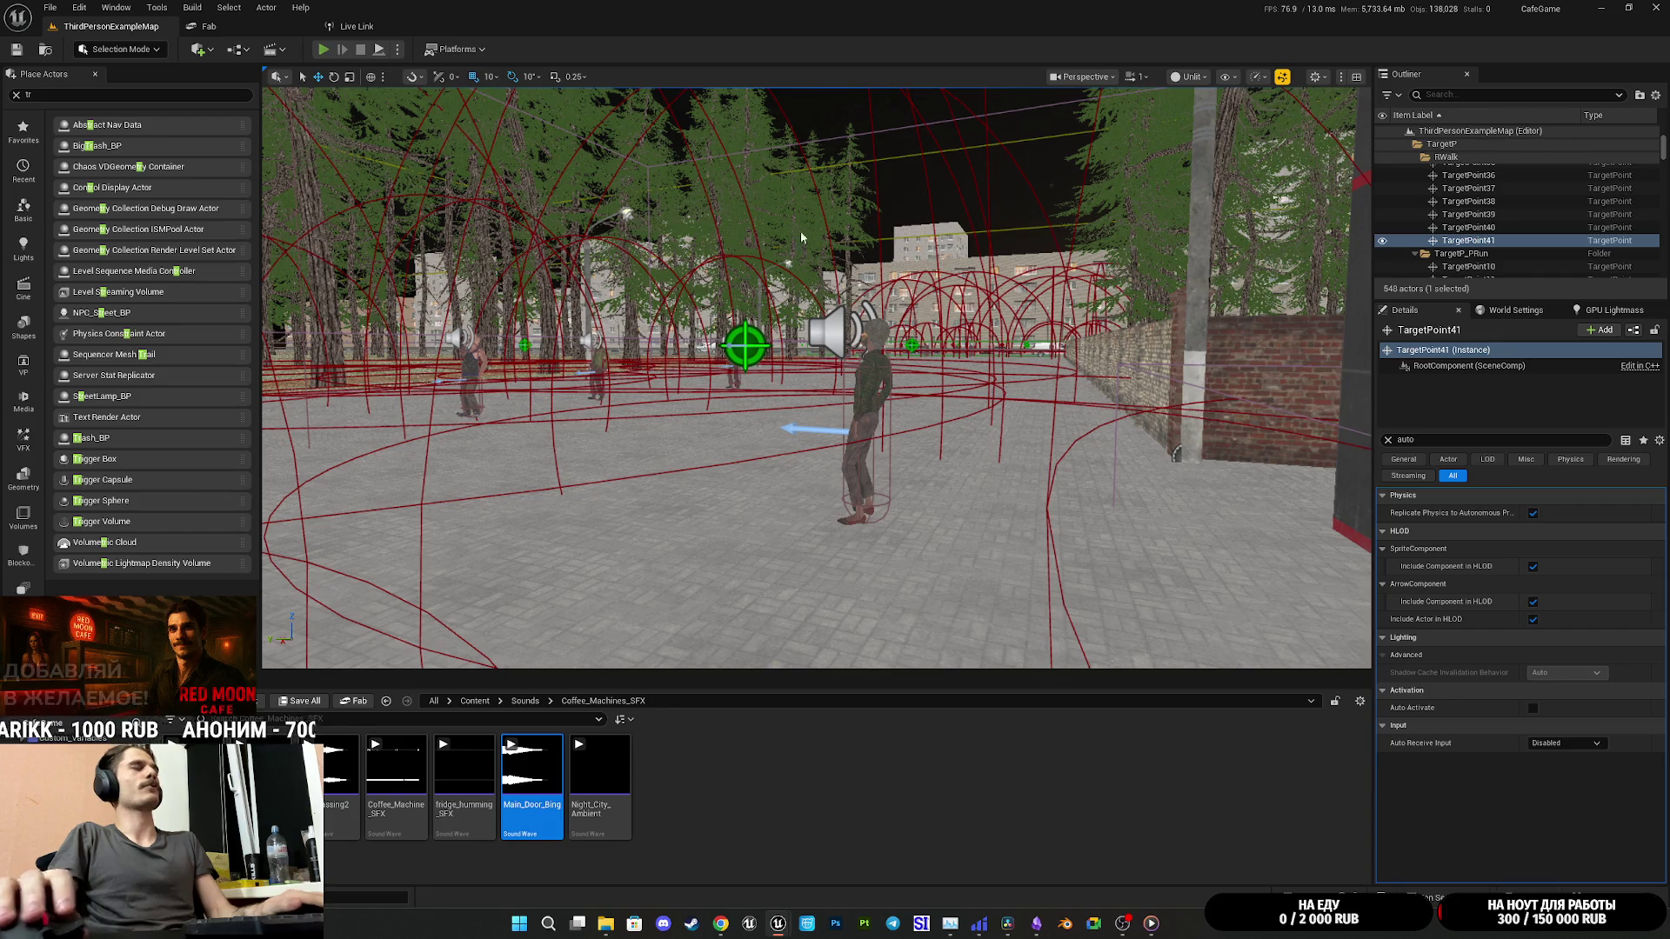
pyautogui.hotkey('alt', 'p')
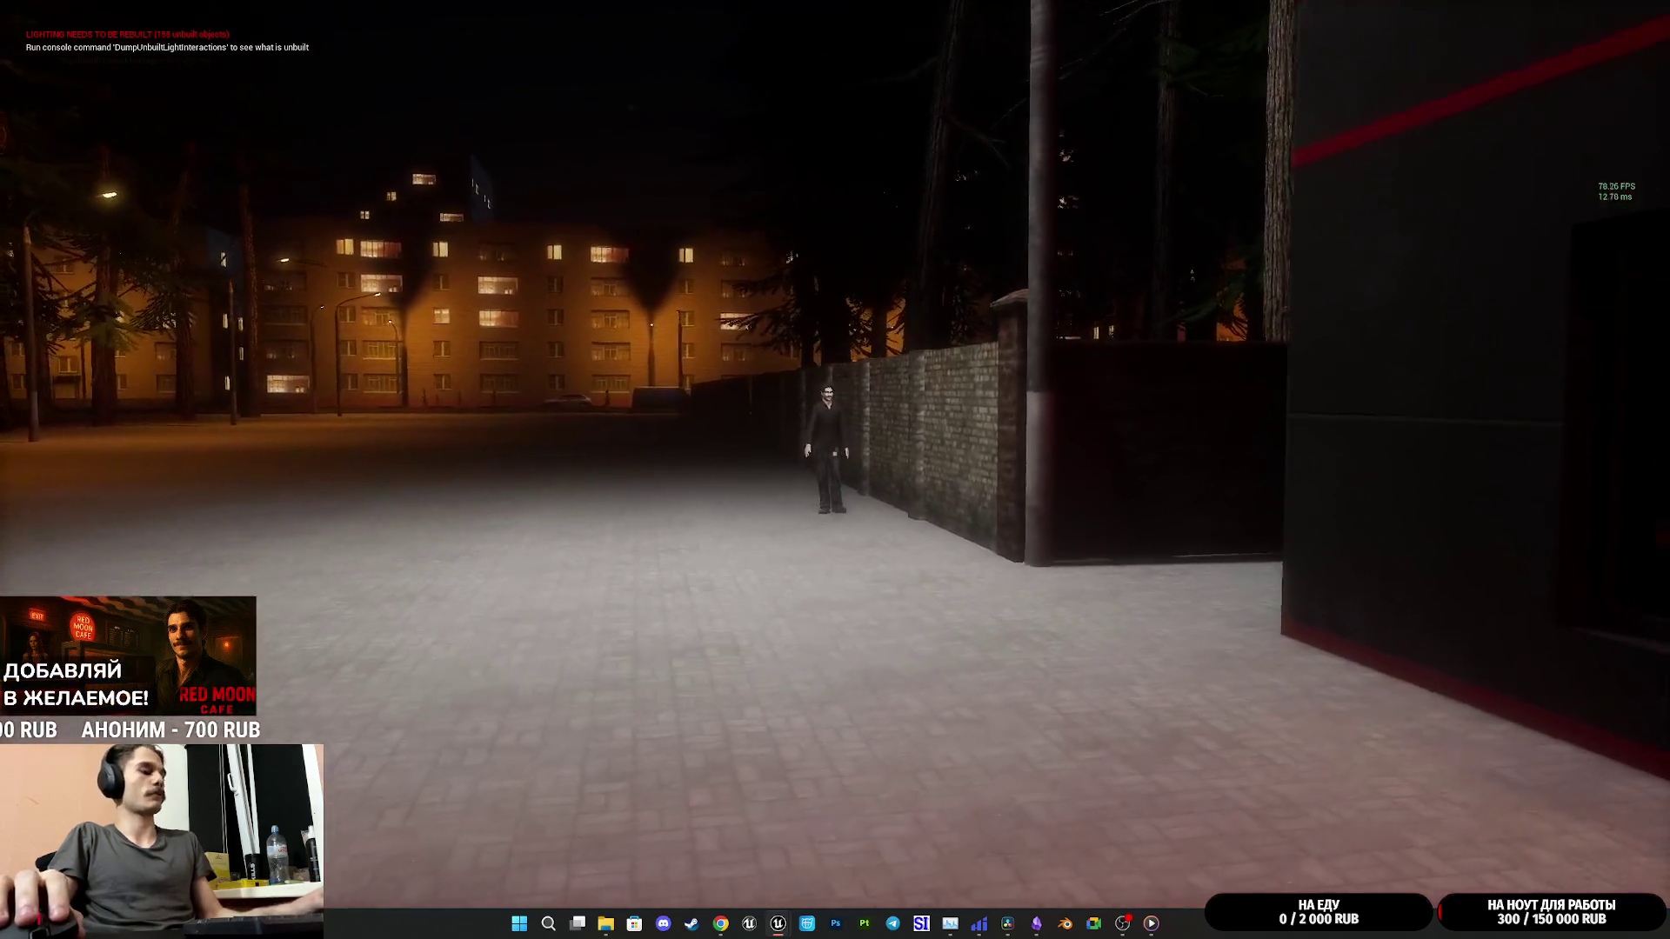
# Step: Walk the street past the pillar and cafe to watch the NPCs, then stop play and return to NPC_Street_BP
pyautogui.press('w')
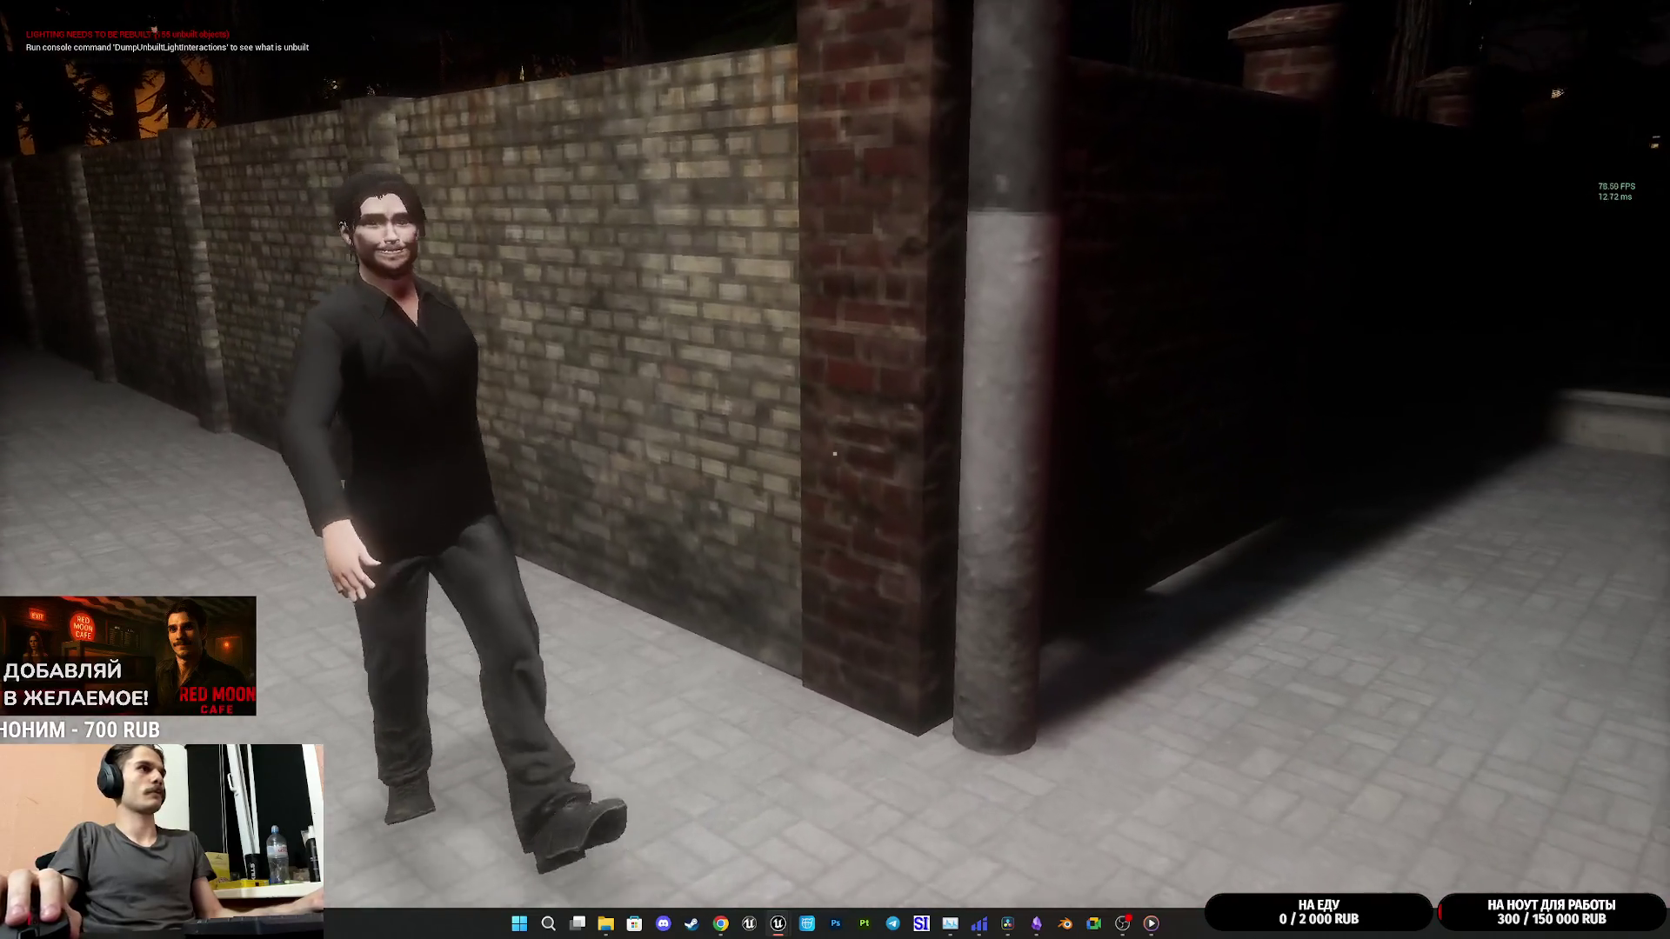
pyautogui.press('w')
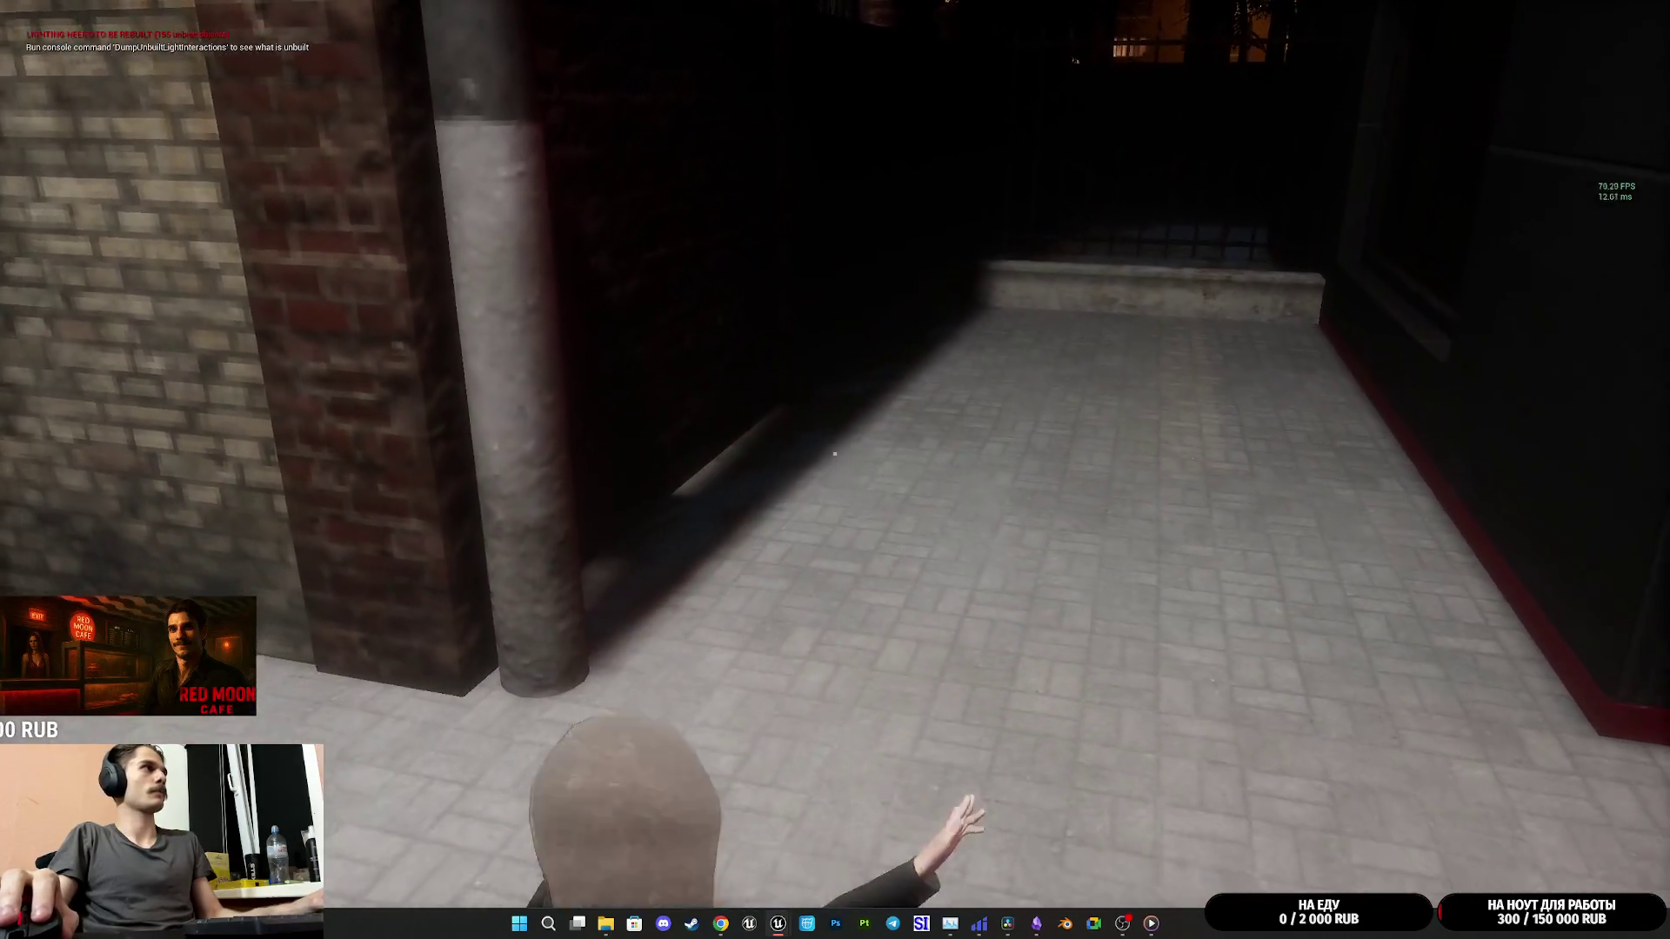
pyautogui.press('s')
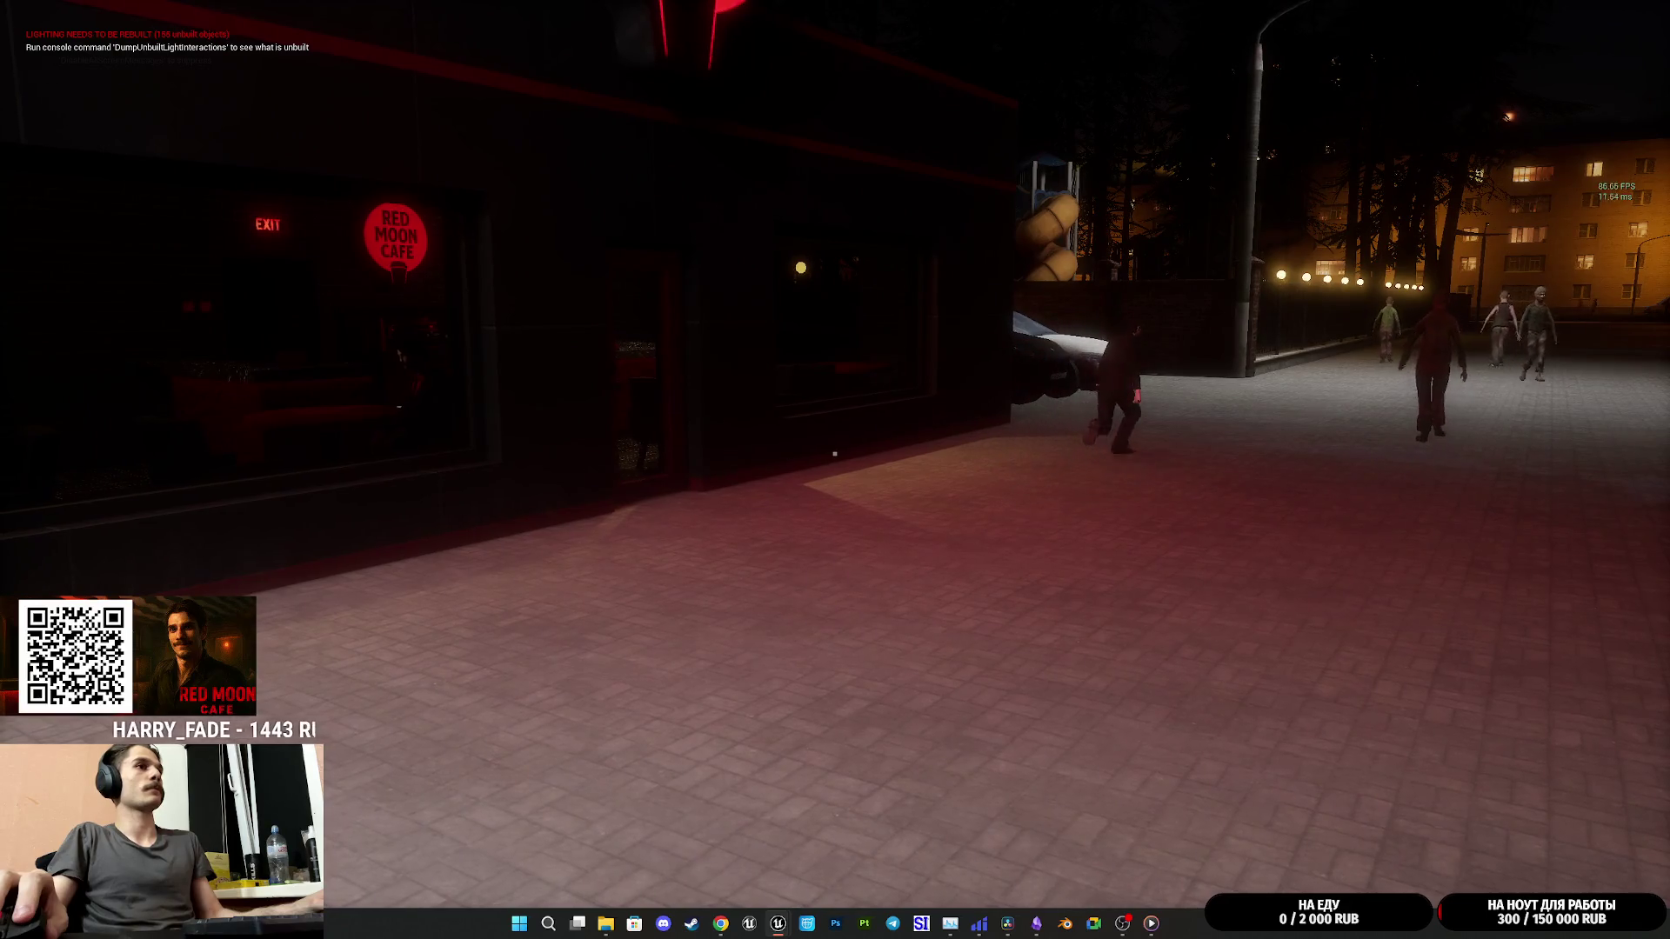
pyautogui.press('d')
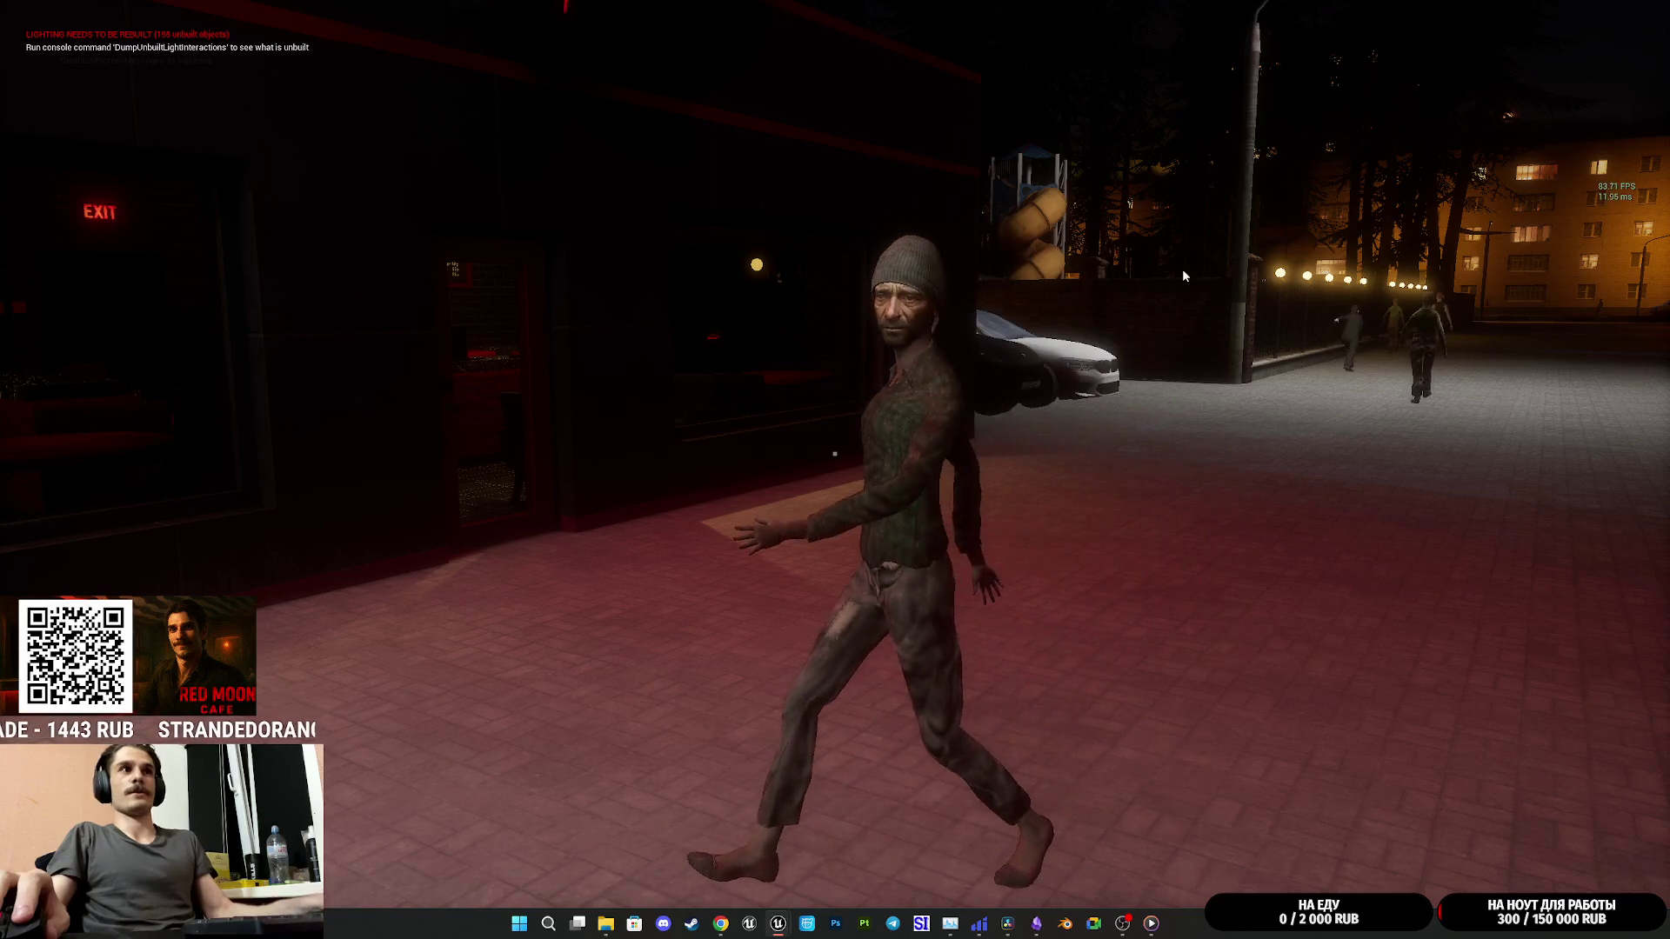
pyautogui.press('Escape')
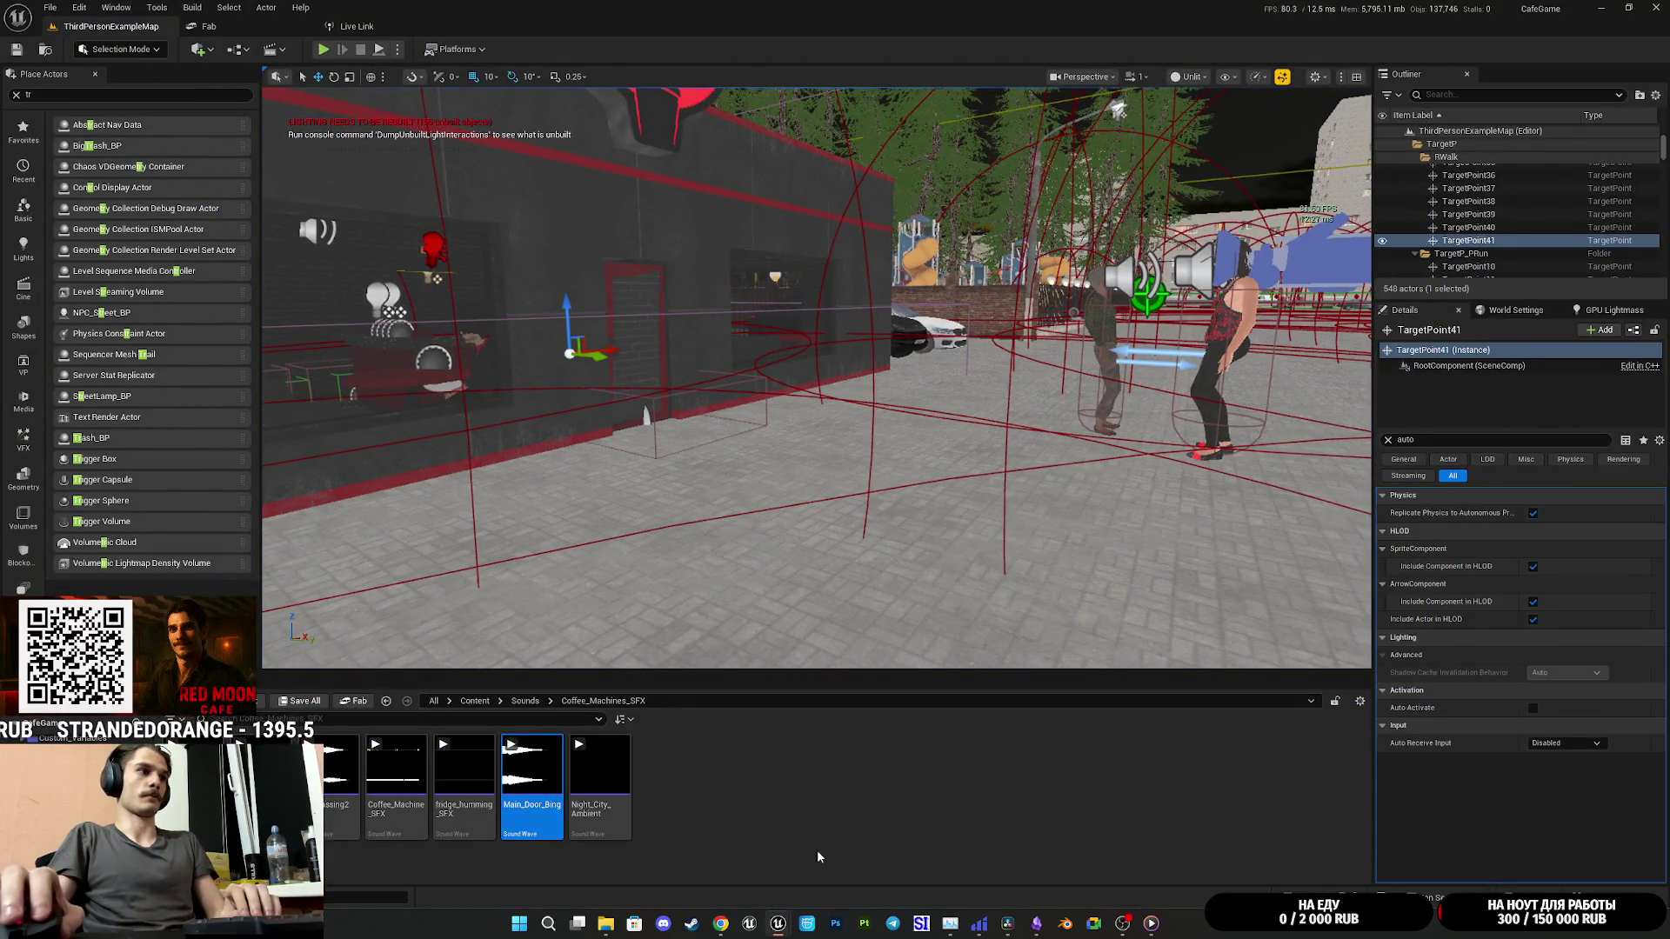
pyautogui.hotkey('alt', 'Tab')
# Step: Delete the debug Enum to String and Print String nodes and add a Branch after On Fail
pyautogui.moveTo(807, 477); pyautogui.dragTo(925, 546)
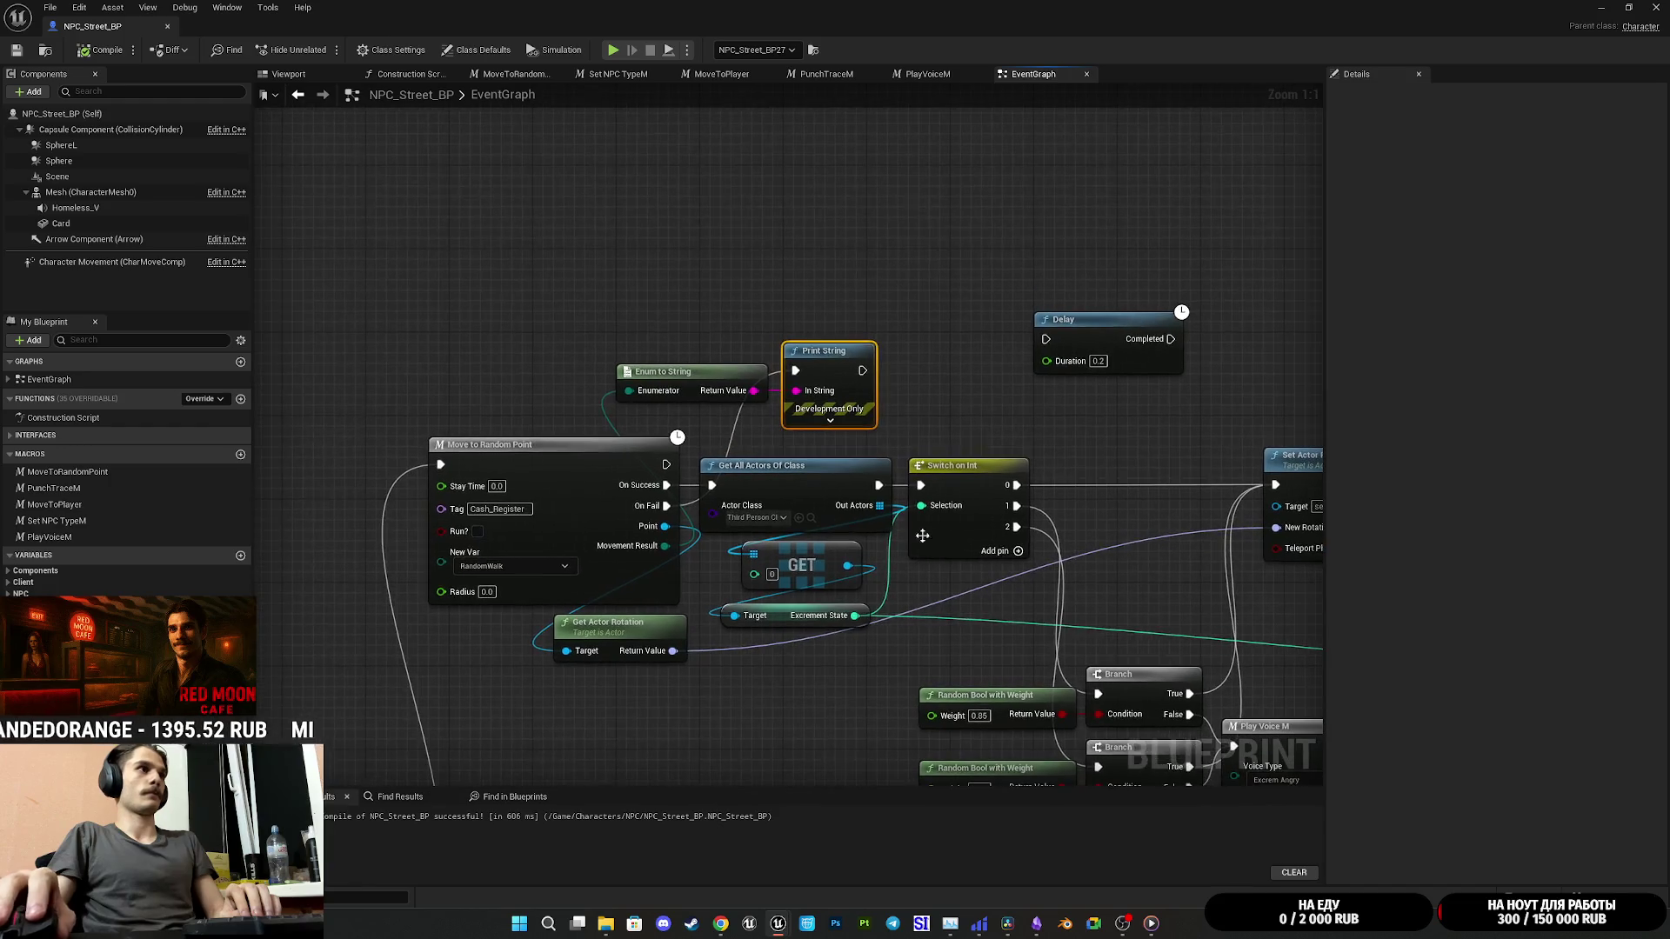
pyautogui.moveTo(770, 294)
pyautogui.mouseDown()
pyautogui.moveTo(671, 391)
pyautogui.moveTo(613, 404)
pyautogui.mouseUp()
pyautogui.press('Delete')
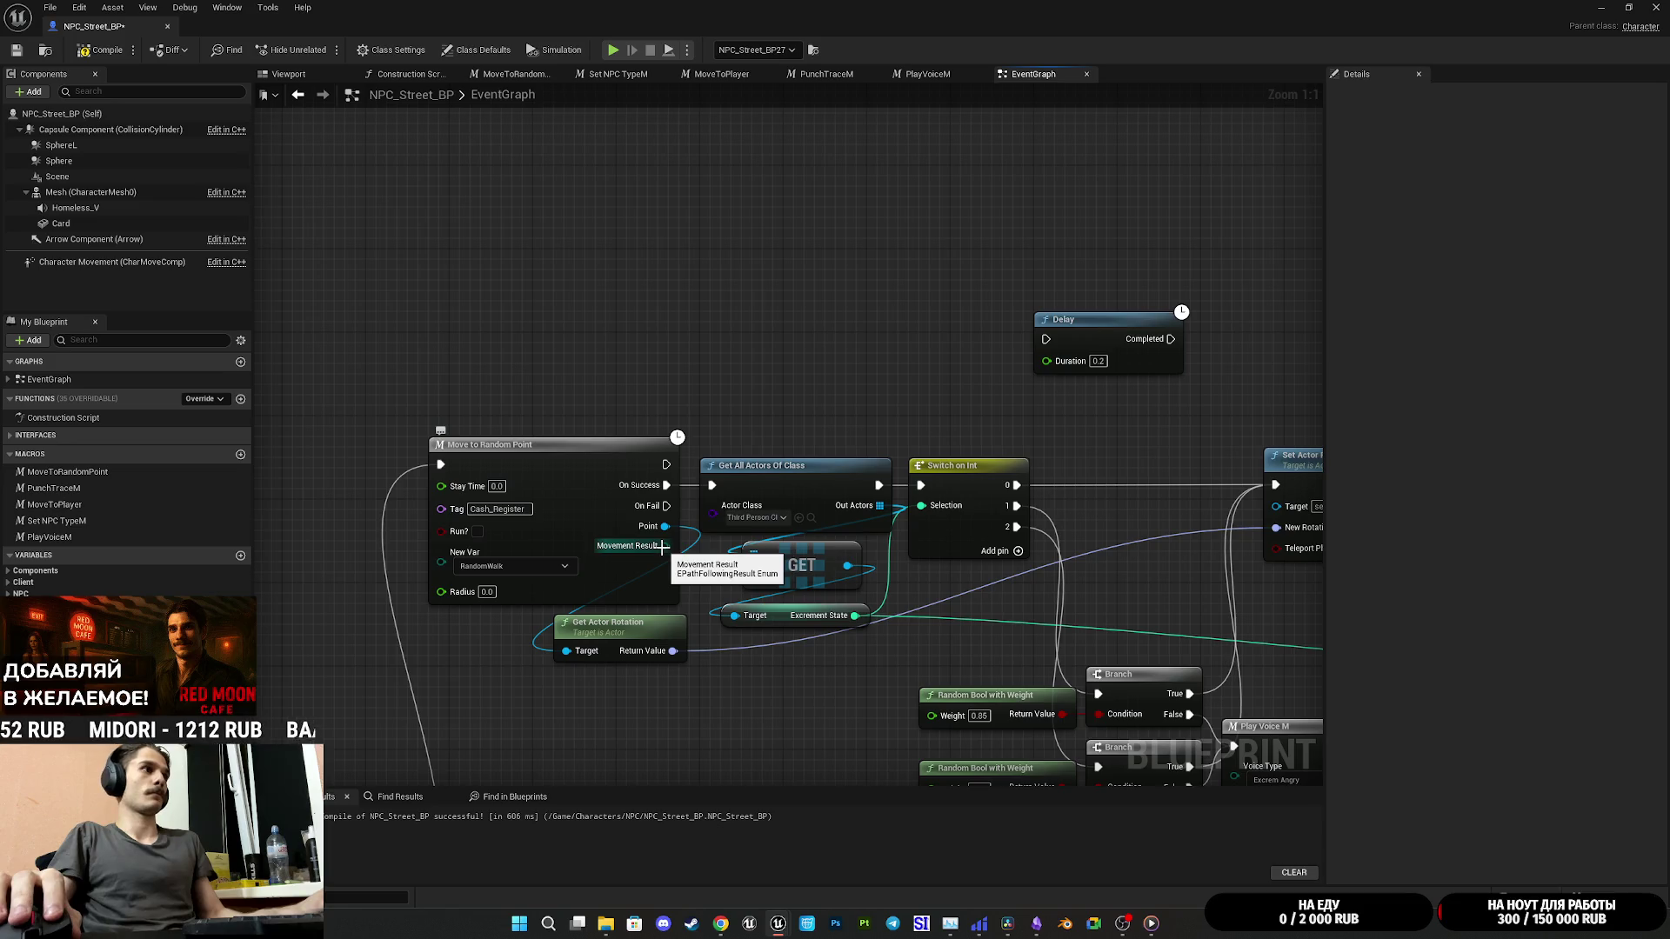
pyautogui.moveTo(666, 505)
pyautogui.mouseDown()
pyautogui.moveTo(718, 352)
pyautogui.moveTo(824, 339)
pyautogui.mouseUp()
pyautogui.write('bra')
pyautogui.click(765, 468)
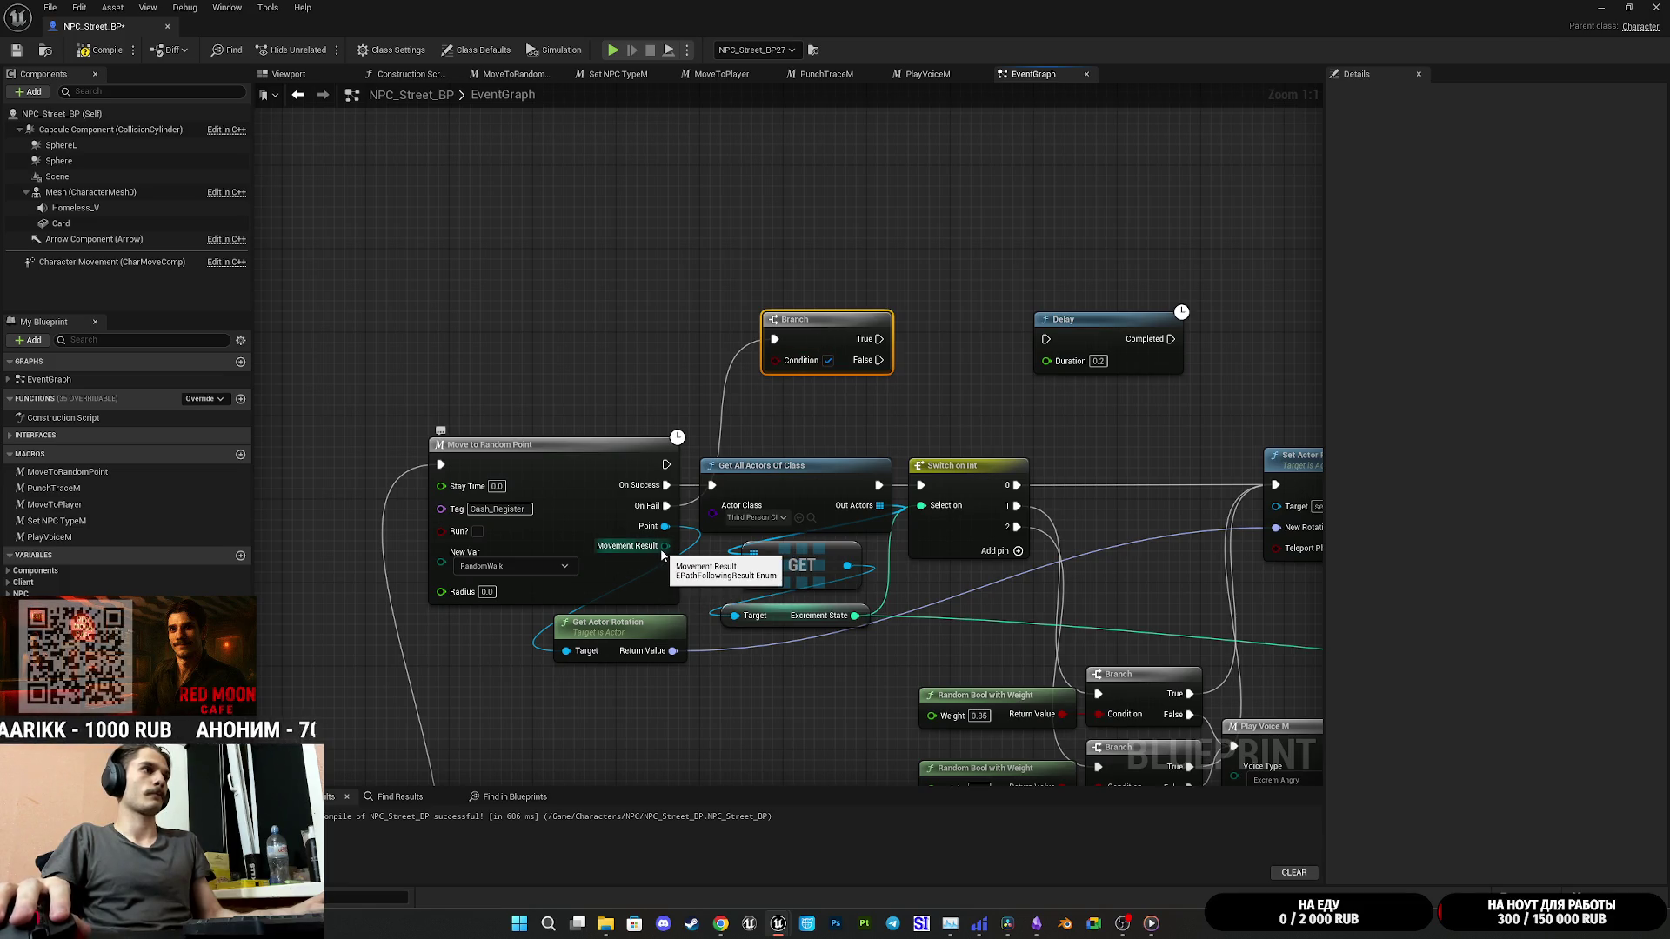
# Step: Add an Equal (Enum) node comparing Movement Result to Aborted, placed left of the Branch
pyautogui.moveTo(665, 545); pyautogui.dragTo(656, 388)
pyautogui.write('=')
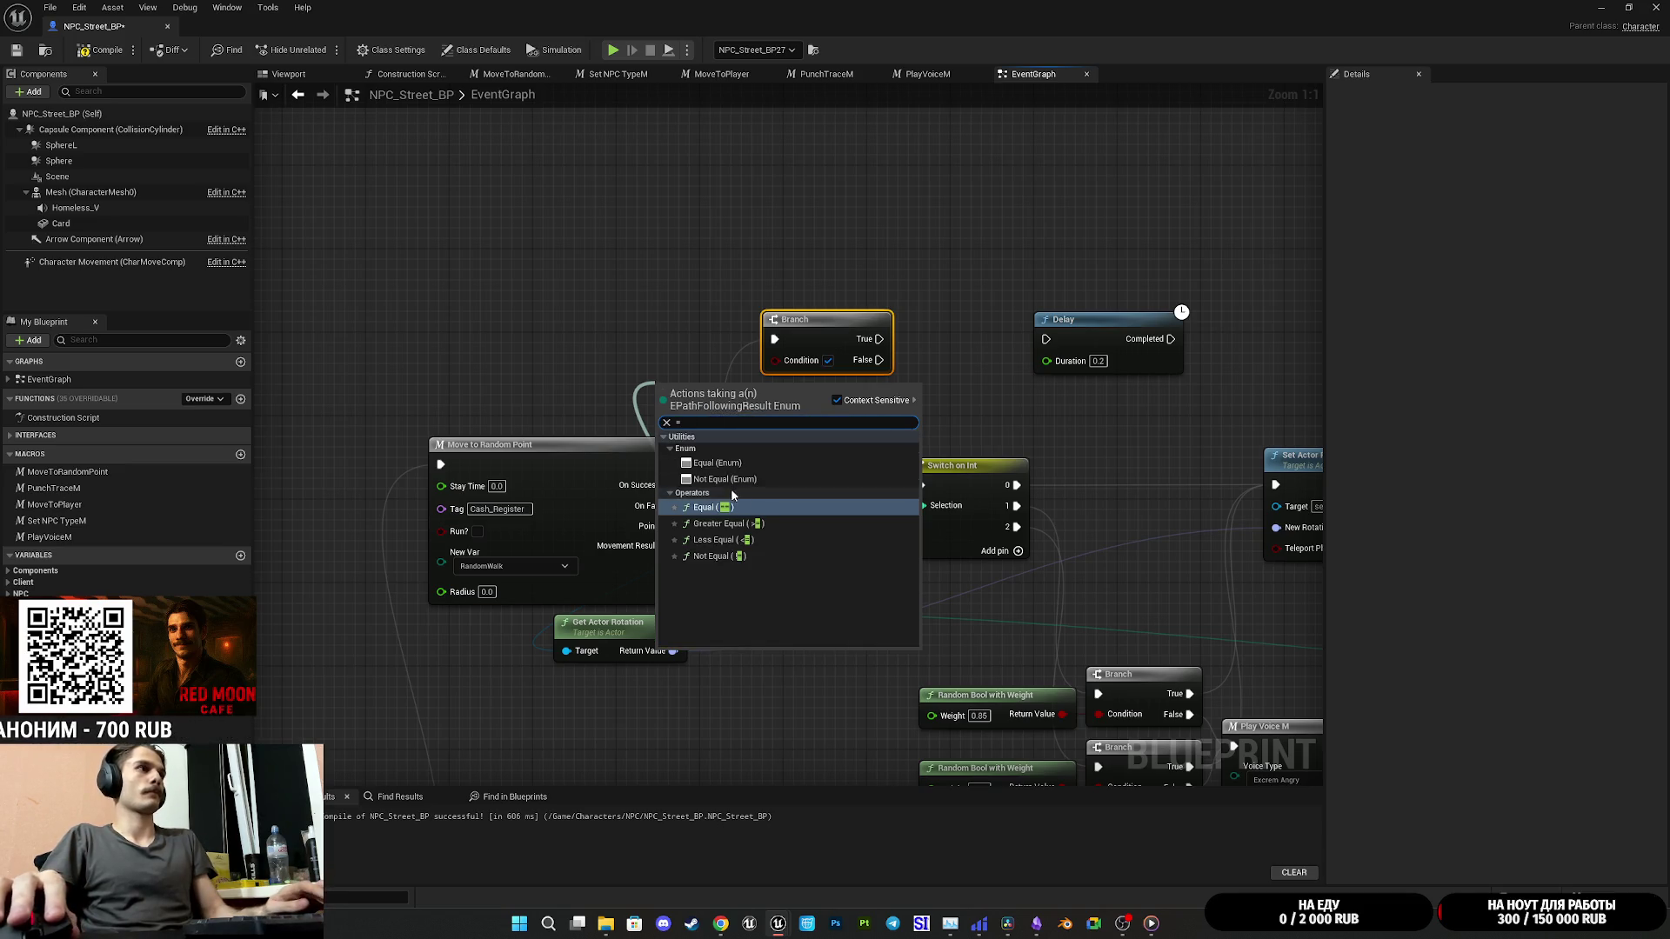
pyautogui.click(733, 506)
pyautogui.click(735, 407)
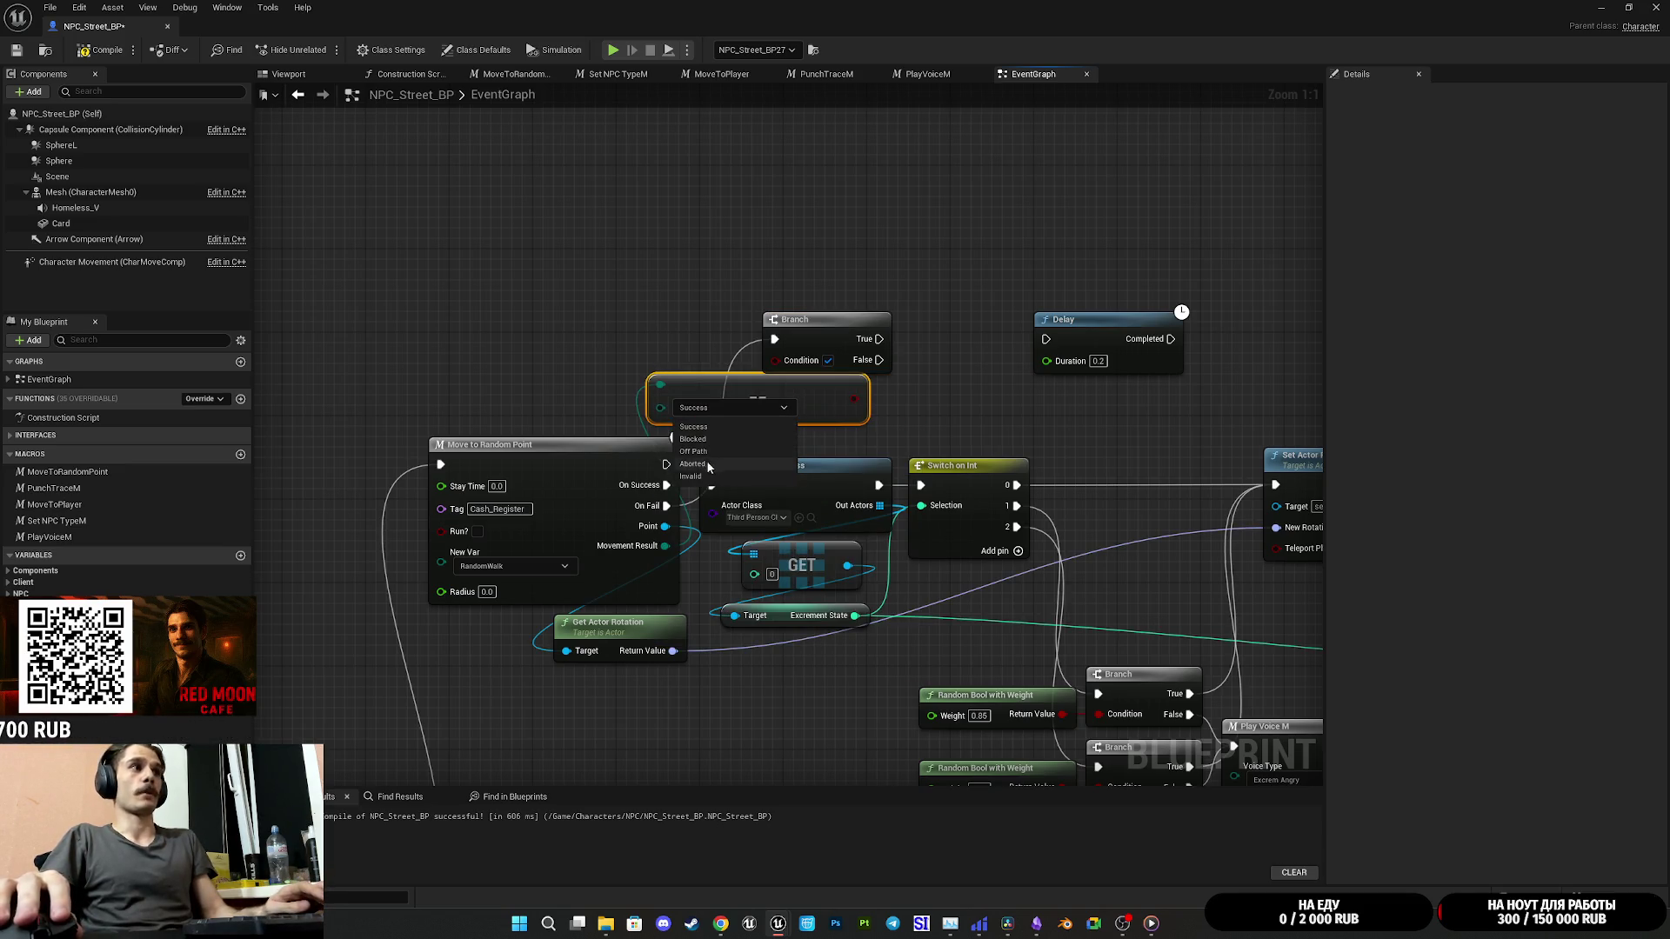
pyautogui.click(709, 464)
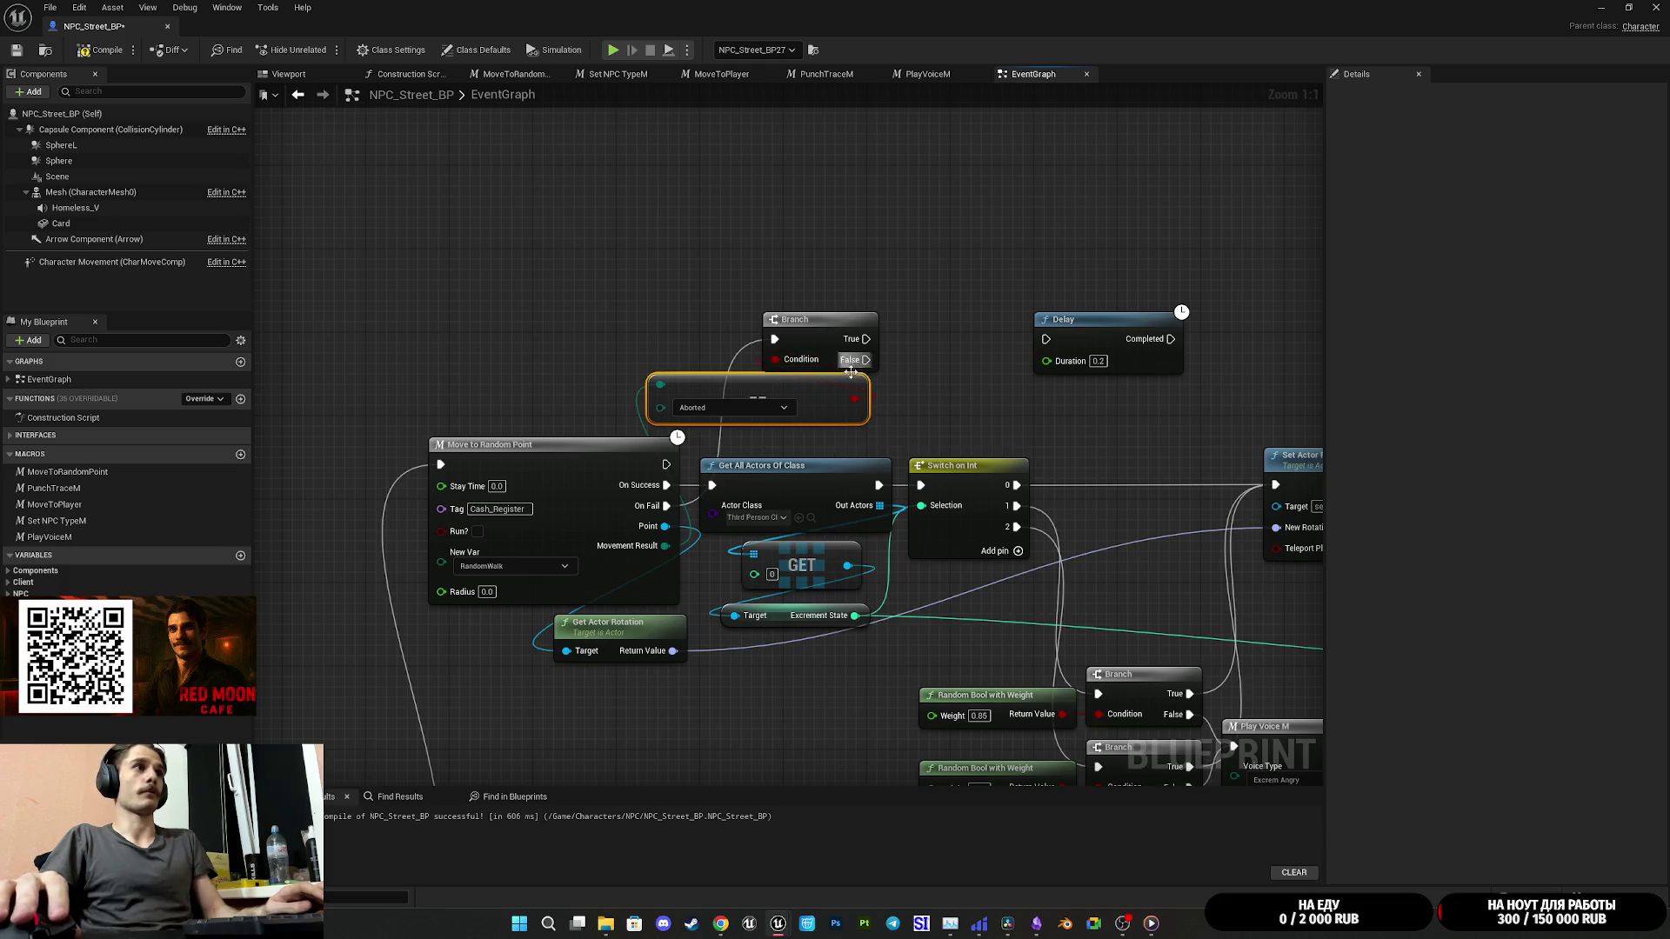
pyautogui.moveTo(803, 411)
pyautogui.mouseDown()
pyautogui.moveTo(678, 412)
pyautogui.moveTo(722, 412)
pyautogui.moveTo(722, 437)
pyautogui.moveTo(727, 405)
pyautogui.moveTo(688, 406)
pyautogui.moveTo(703, 383)
pyautogui.mouseUp()
pyautogui.click(867, 398)
# Step: Connect the Branch False output to the Delay and set its Duration to 1
pyautogui.moveTo(867, 398); pyautogui.dragTo(771, 409)
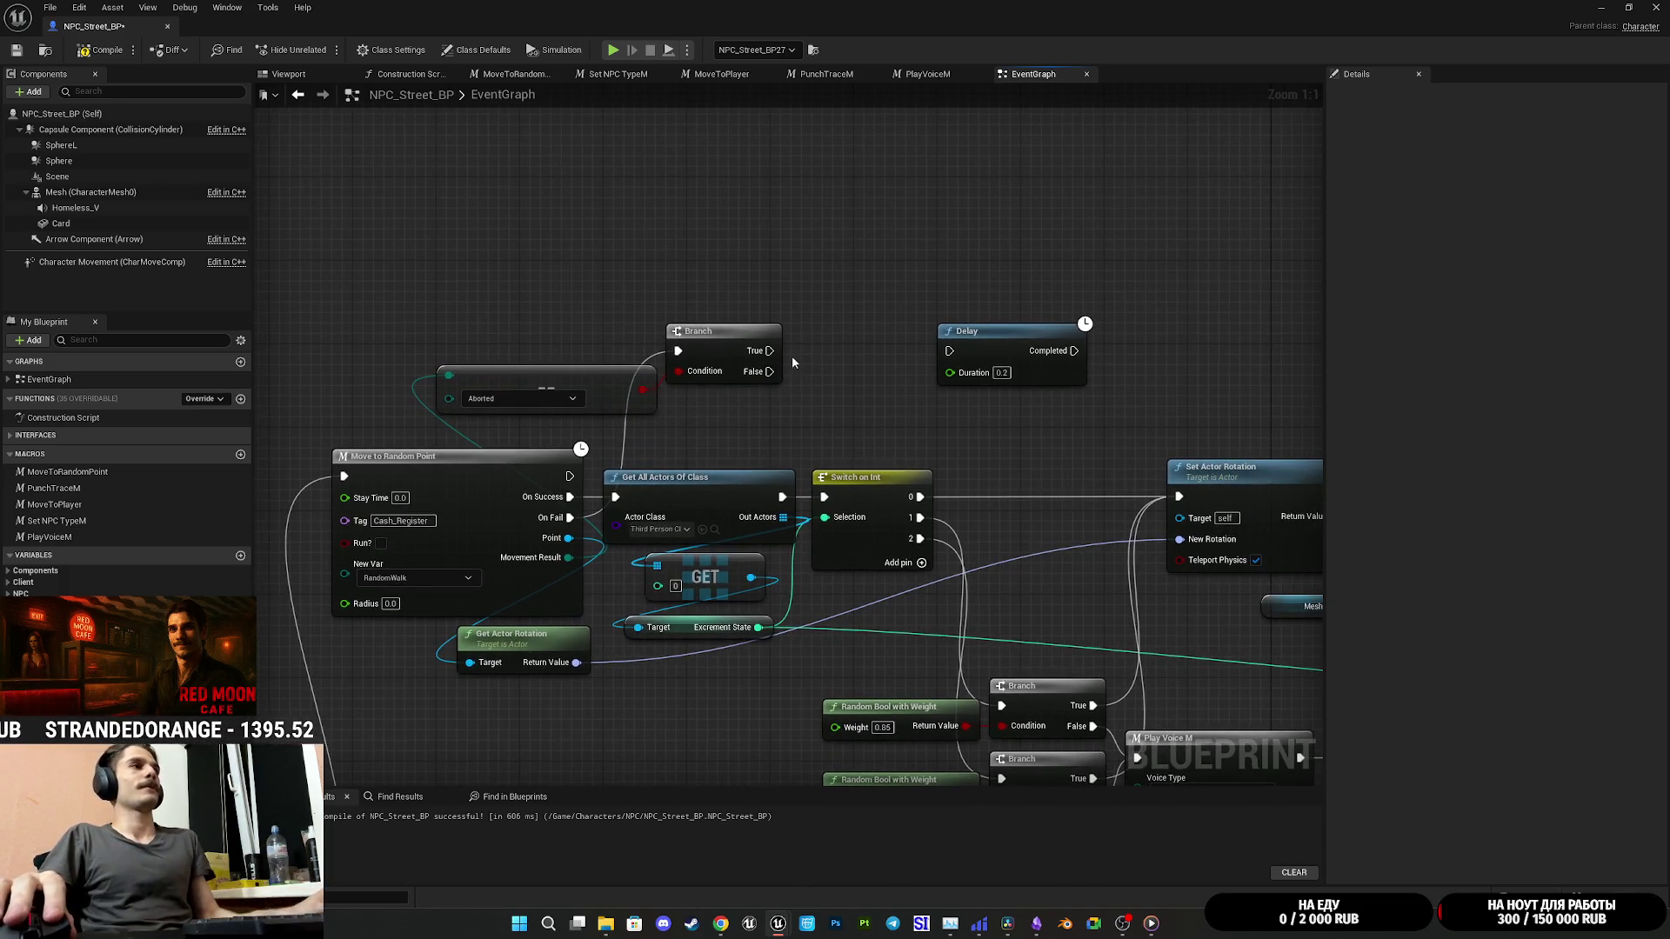
pyautogui.moveTo(770, 371)
pyautogui.mouseDown()
pyautogui.moveTo(975, 358)
pyautogui.moveTo(345, 476)
pyautogui.mouseUp()
pyautogui.click(1001, 373)
pyautogui.write('1')
pyautogui.moveTo(726, 303); pyautogui.dragTo(602, 323)
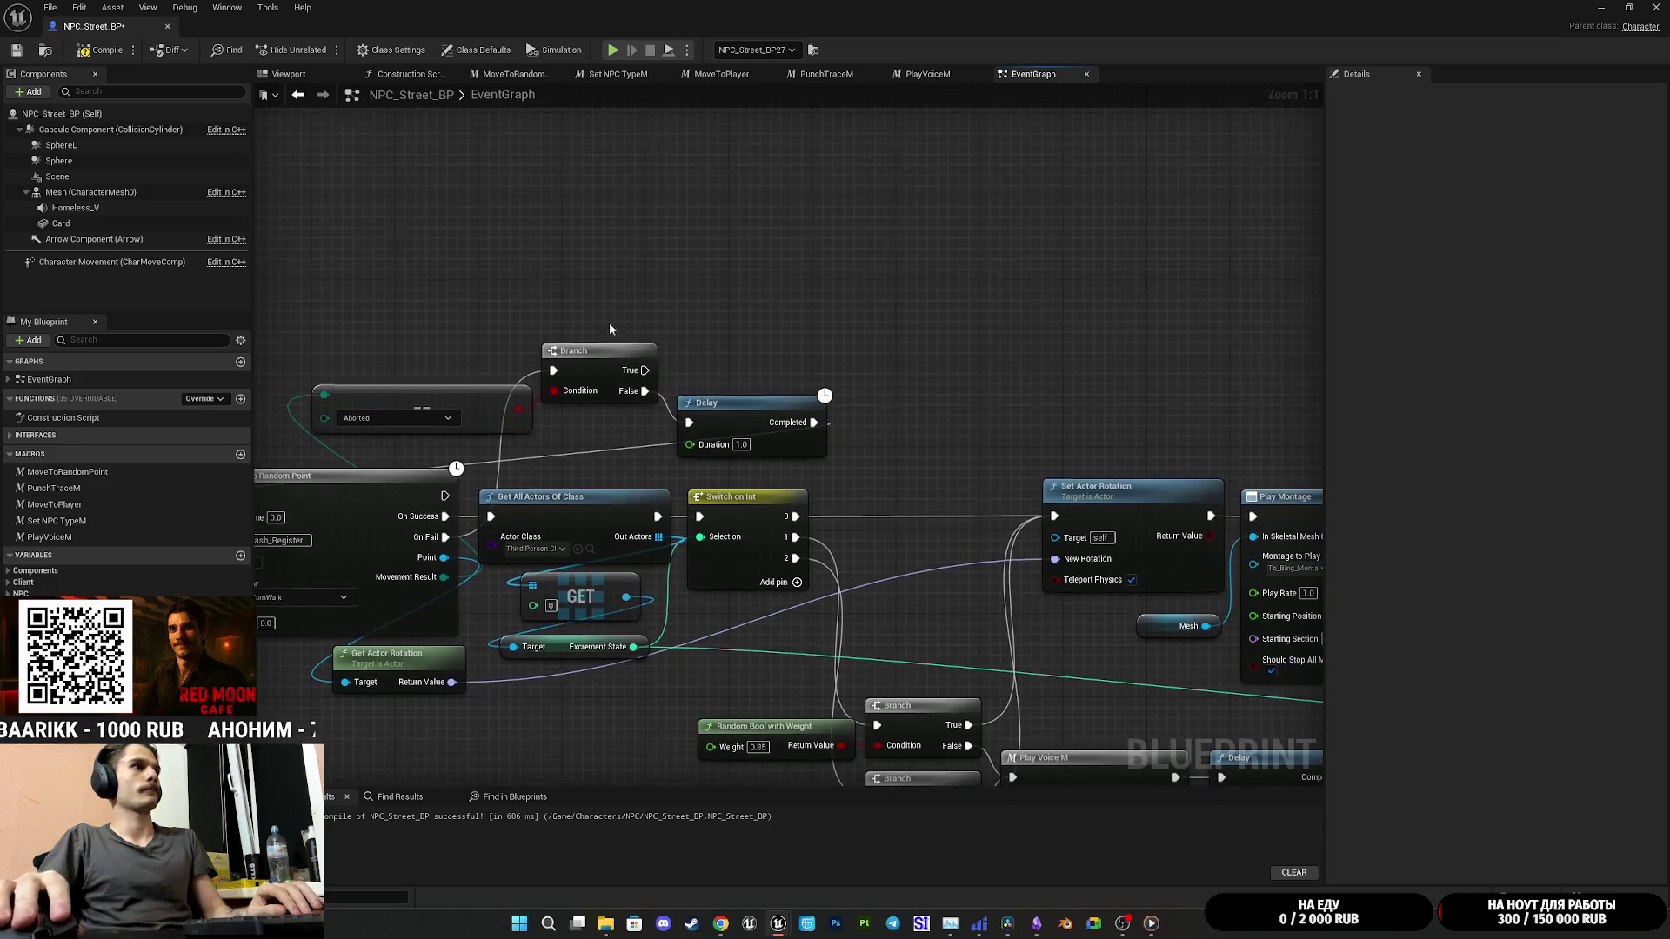
pyautogui.moveTo(715, 409); pyautogui.dragTo(705, 419)
# Step: Compile and save NPC_Street_BP, leaving Branch True unconnected
pyautogui.moveTo(742, 356)
pyautogui.mouseDown()
pyautogui.moveTo(813, 327)
pyautogui.moveTo(750, 346)
pyautogui.moveTo(775, 350)
pyautogui.mouseUp()
pyautogui.press('Escape')
pyautogui.moveTo(794, 292); pyautogui.dragTo(848, 238)
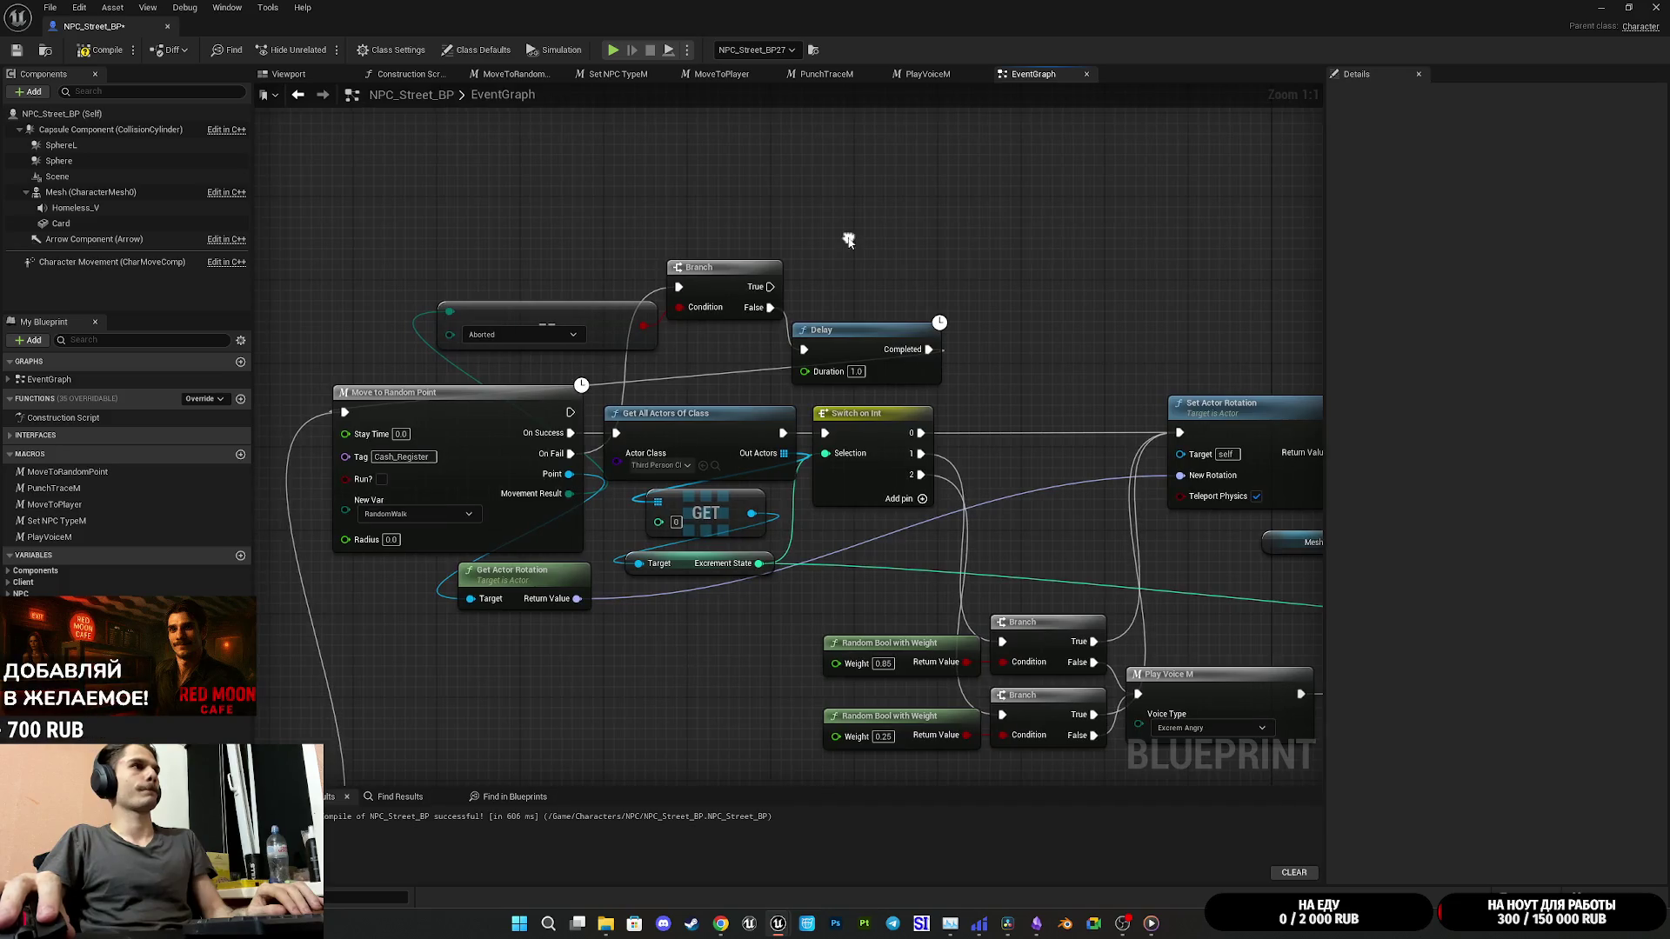
pyautogui.click(17, 51)
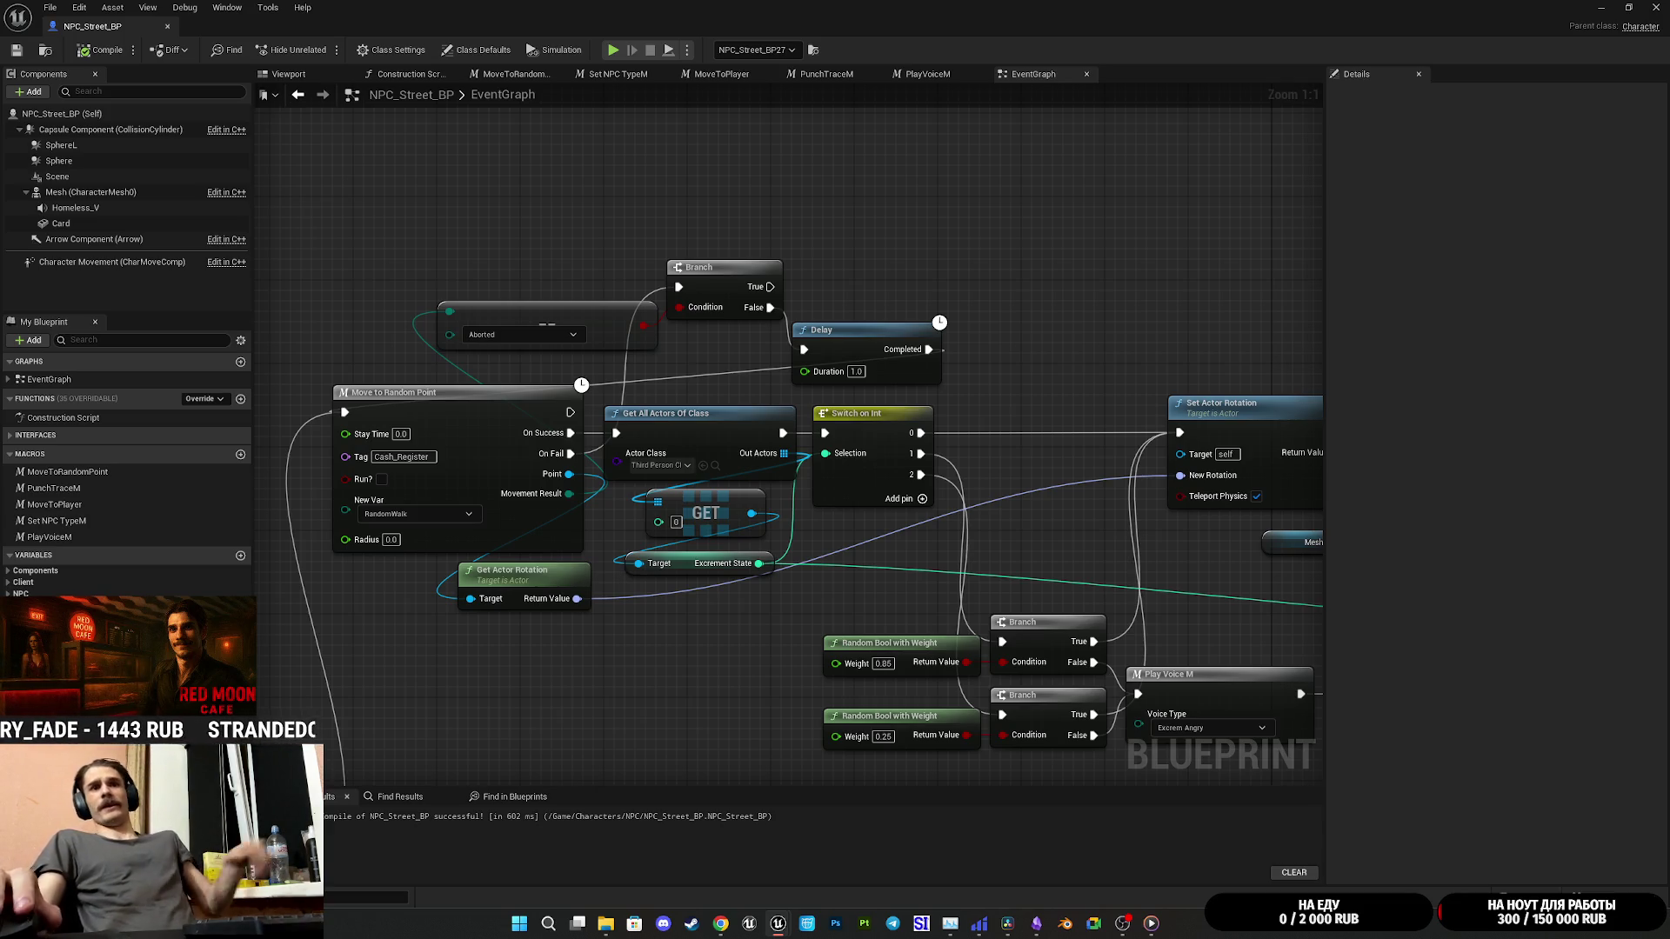
pyautogui.moveTo(1230, 575); pyautogui.dragTo(900, 582)
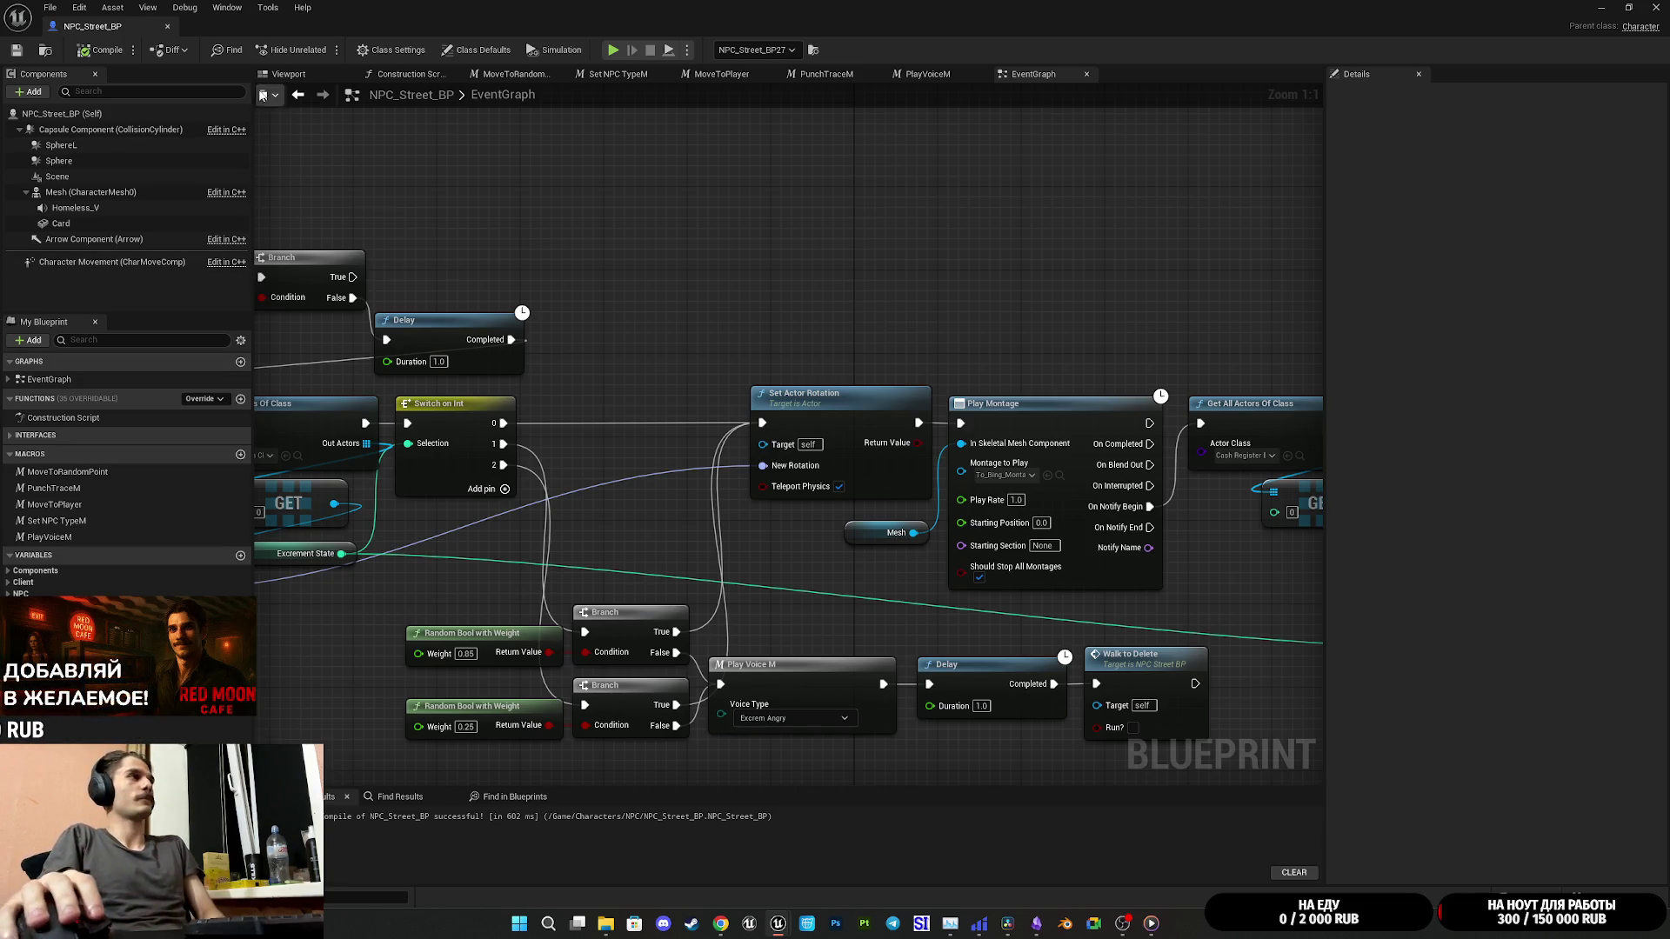
# Step: Save all packages, then review the graph from Get All Actors to Move to Random Point
pyautogui.click(15, 50)
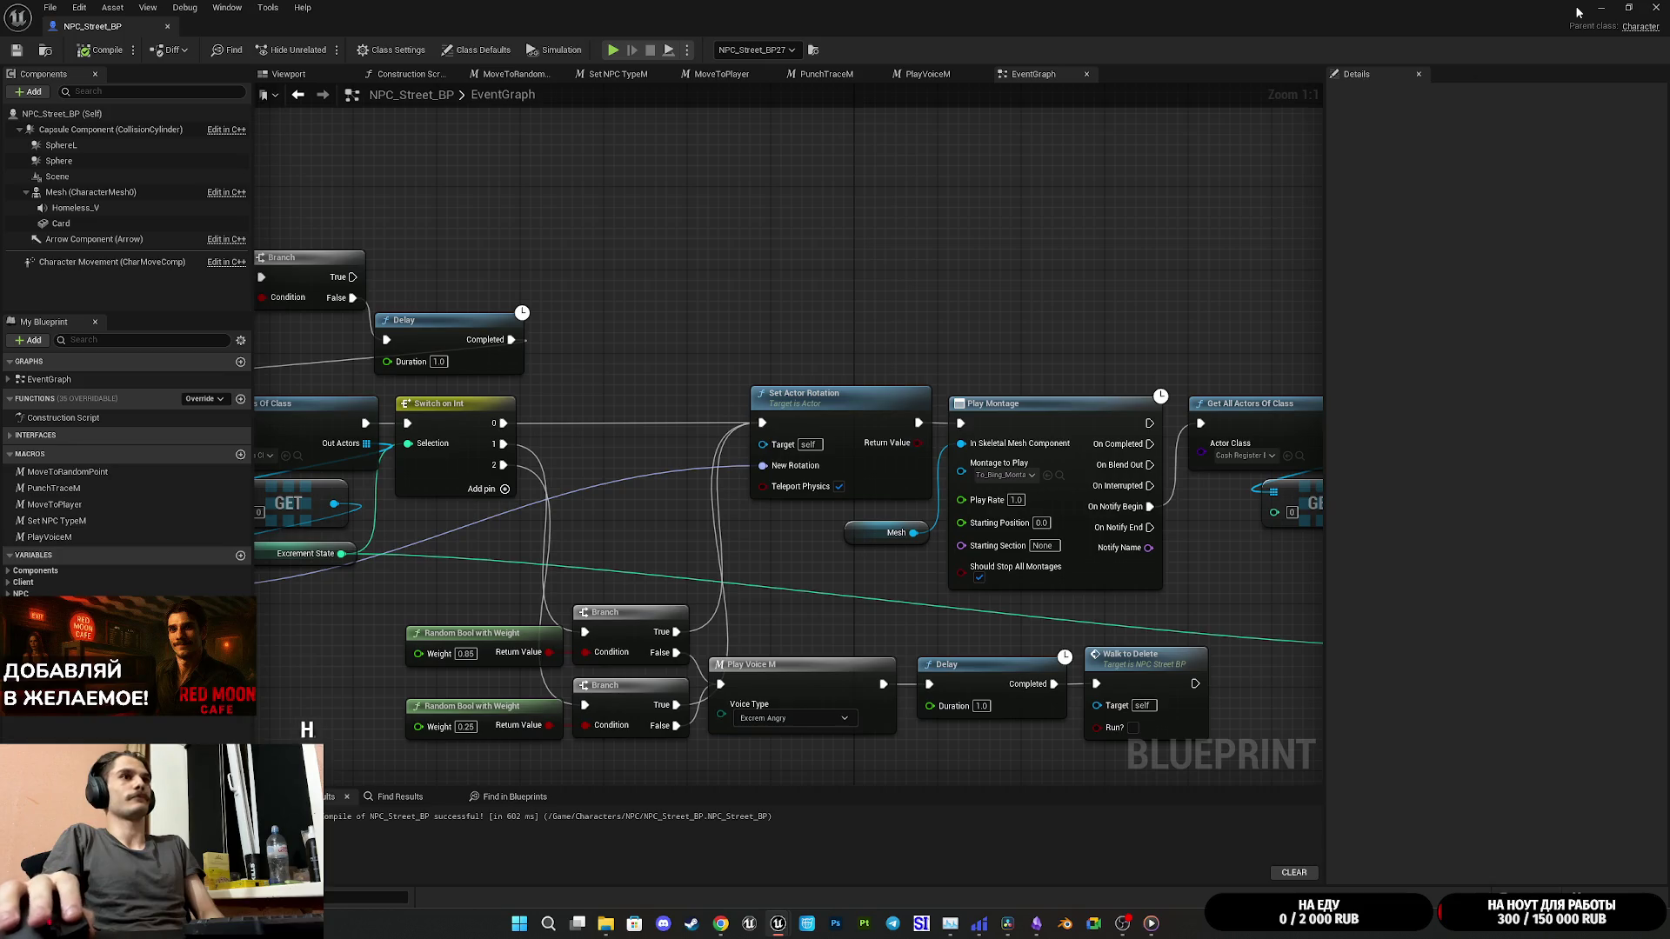
pyautogui.moveTo(1209, 216); pyautogui.dragTo(955, 153)
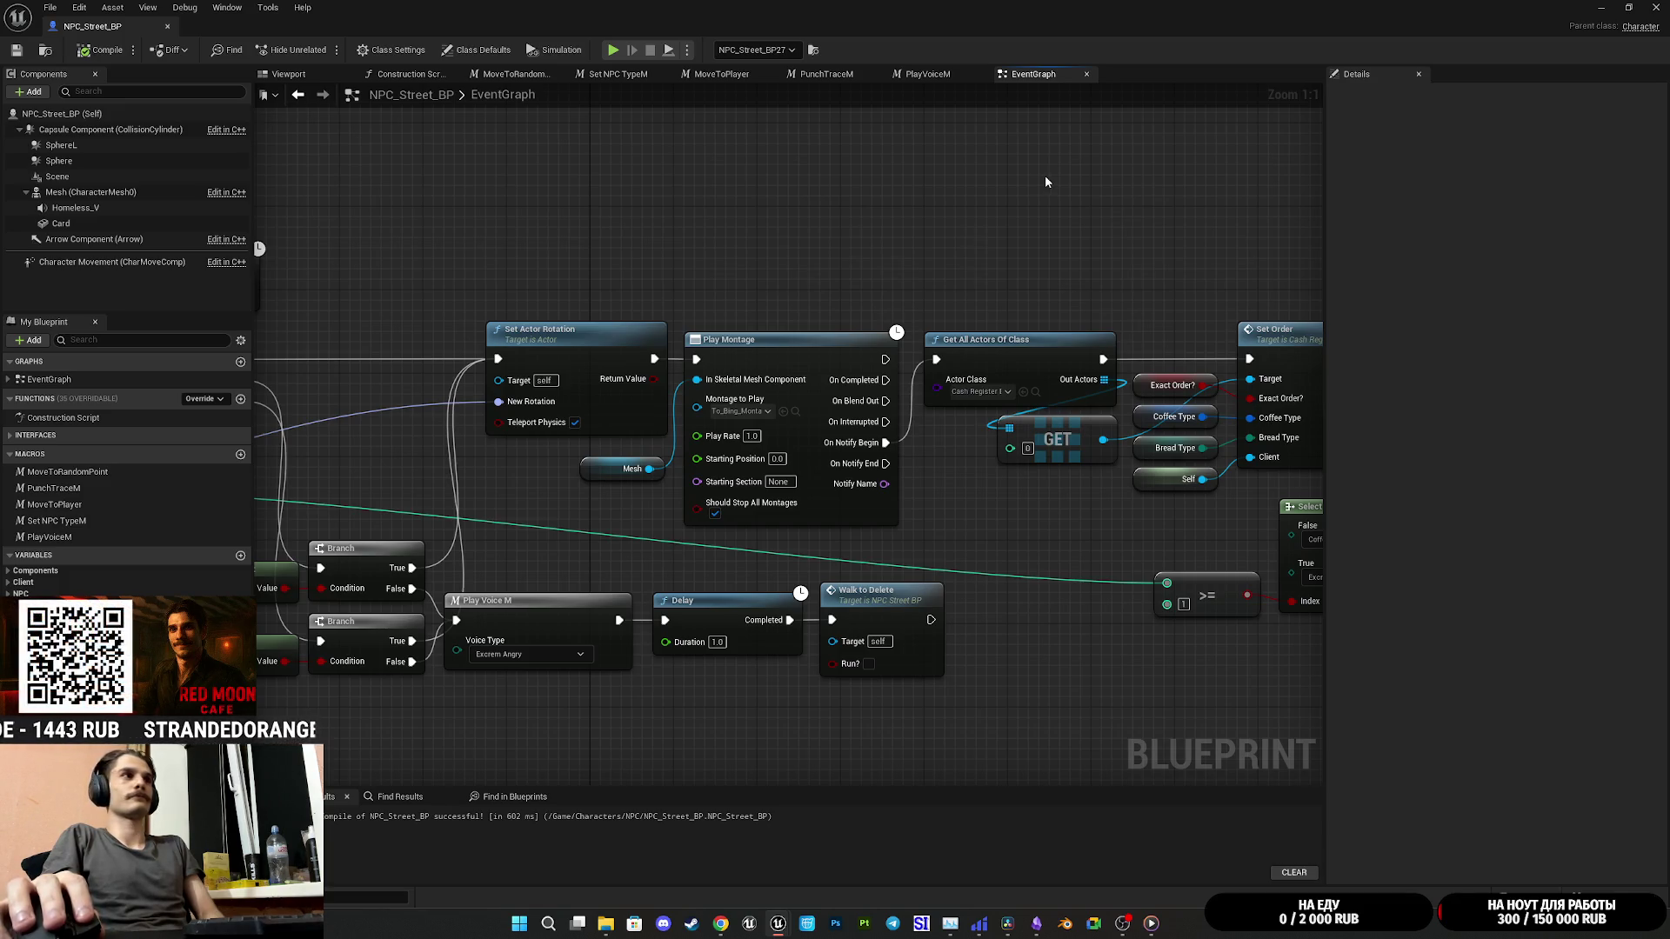
pyautogui.moveTo(1004, 191); pyautogui.dragTo(679, 178)
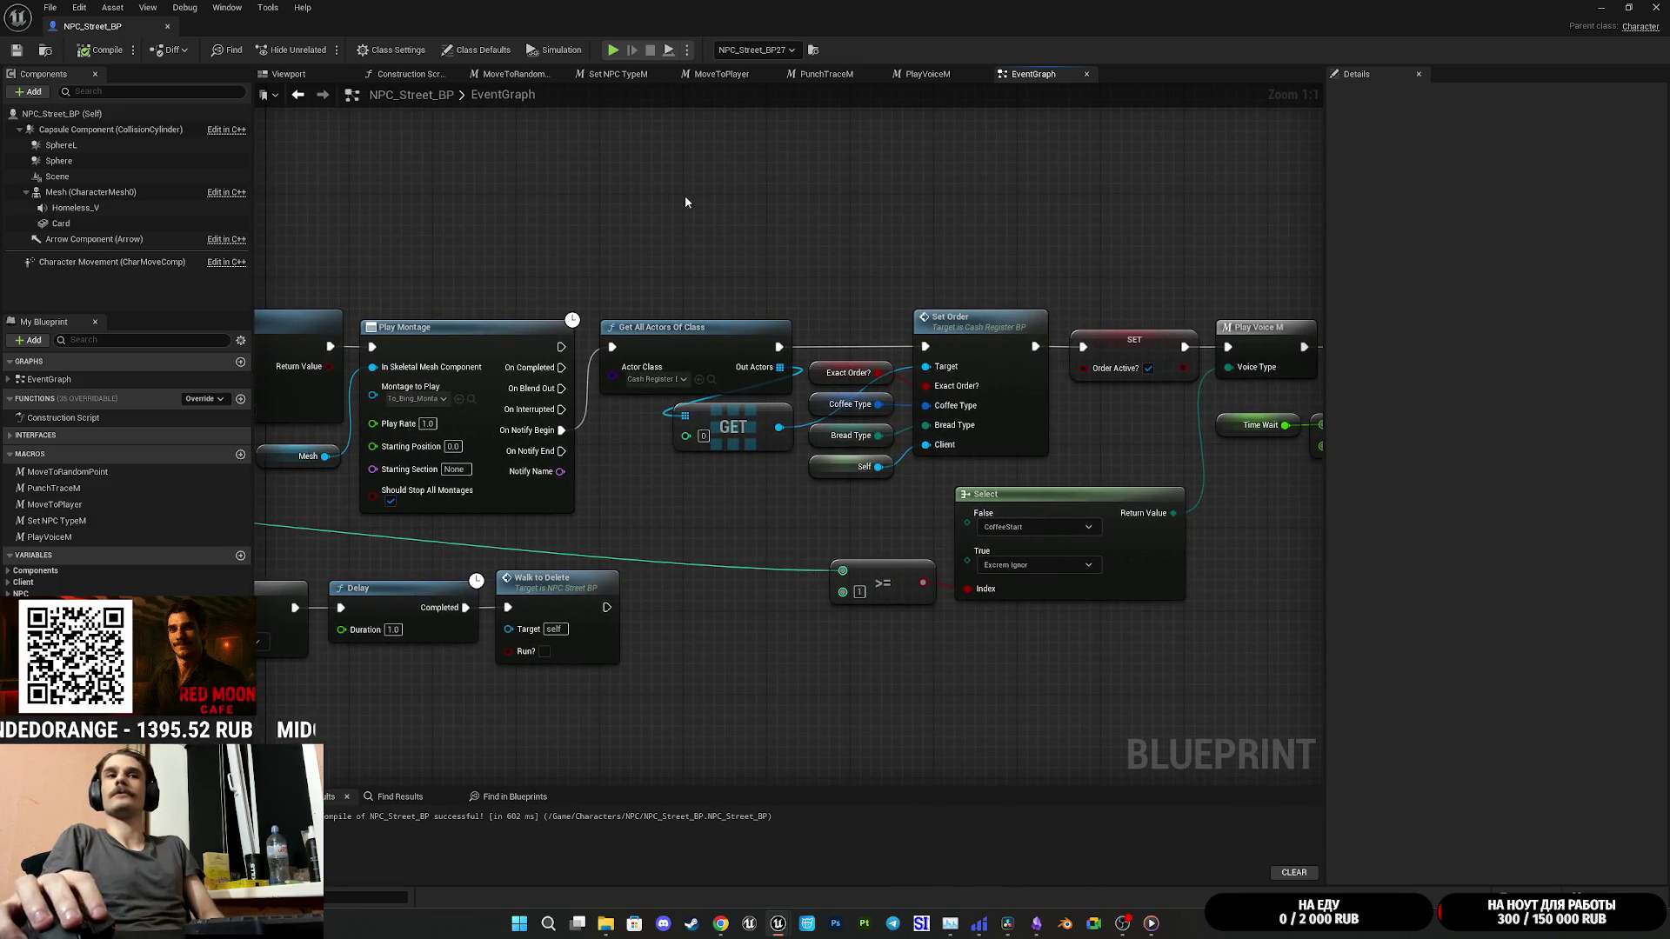
pyautogui.moveTo(609, 215)
pyautogui.mouseDown()
pyautogui.moveTo(870, 234)
pyautogui.moveTo(1166, 212)
pyautogui.moveTo(1296, 279)
pyautogui.moveTo(1265, 265)
pyautogui.moveTo(1284, 229)
pyautogui.moveTo(1272, 247)
pyautogui.moveTo(1219, 238)
pyautogui.mouseUp()
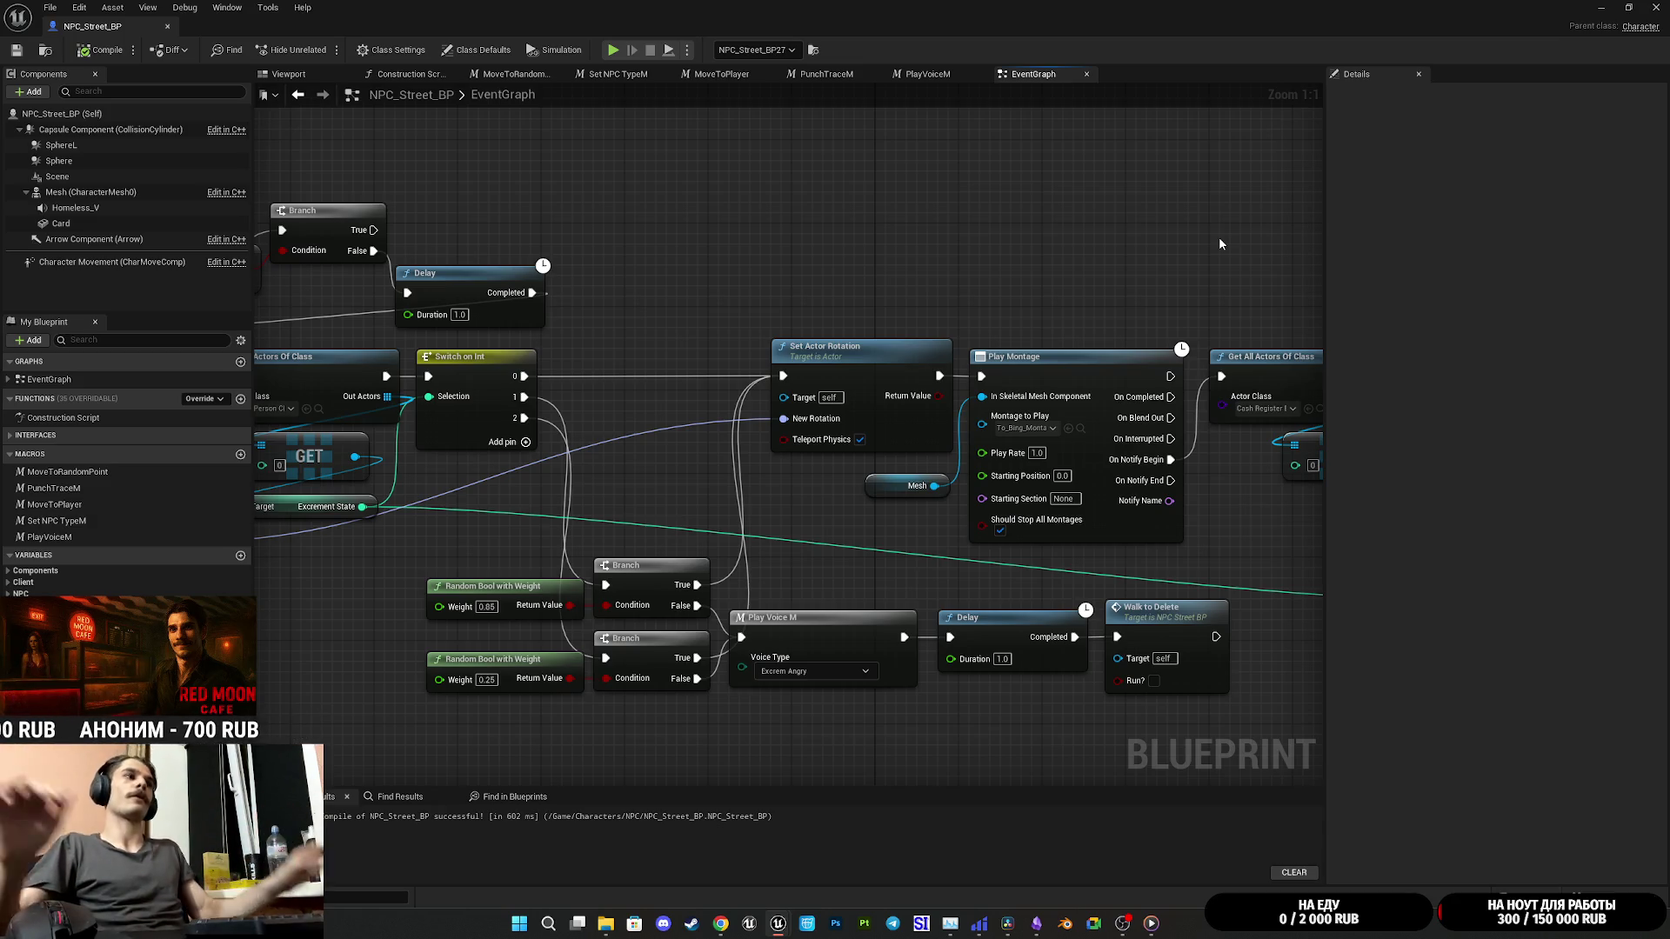
pyautogui.scroll(-3, 903, 195)
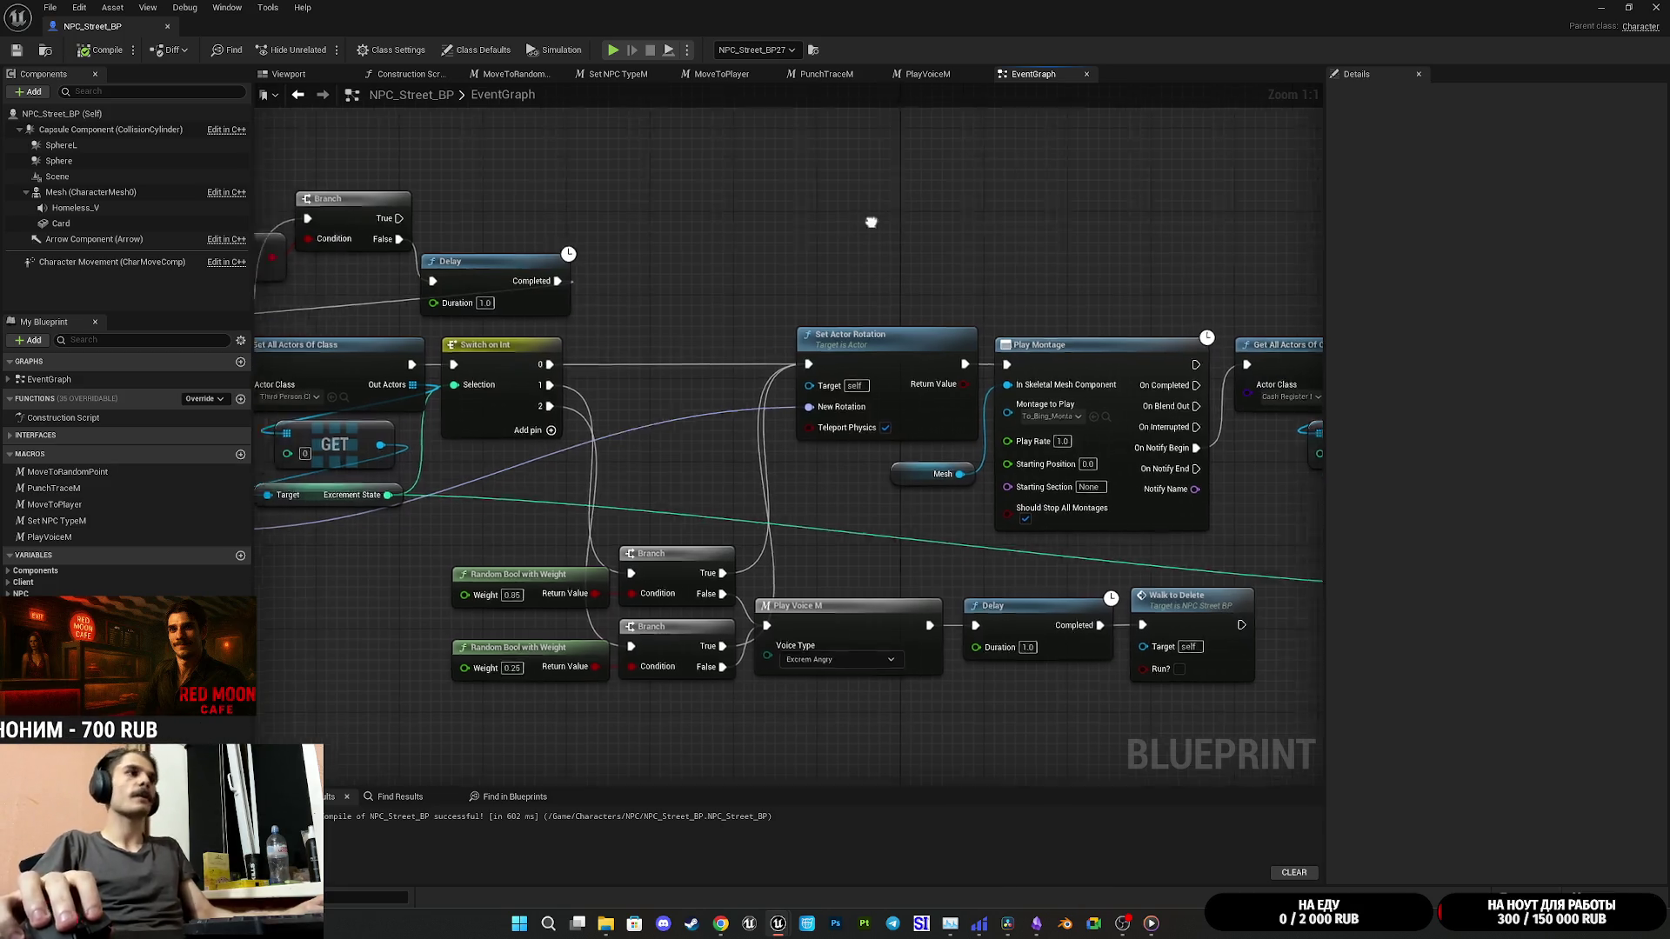
pyautogui.scroll(-6, 762, 465)
pyautogui.scroll(10, 762, 465)
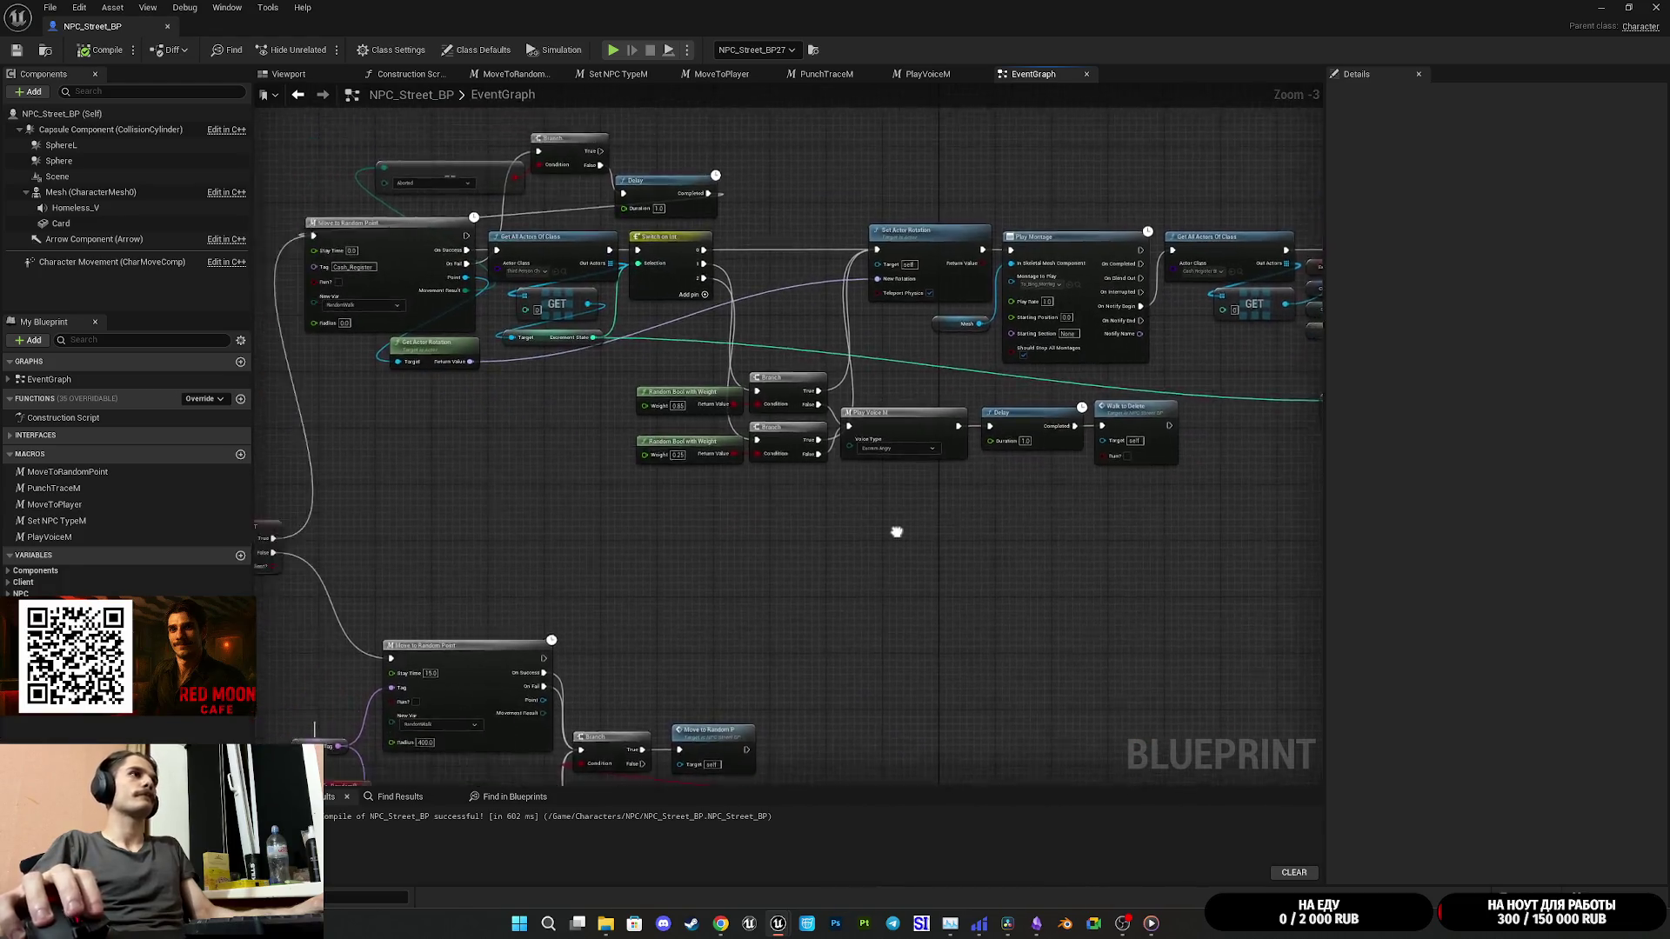
pyautogui.moveTo(925, 460)
pyautogui.mouseDown()
pyautogui.moveTo(1065, 535)
pyautogui.moveTo(1078, 560)
pyautogui.mouseUp()
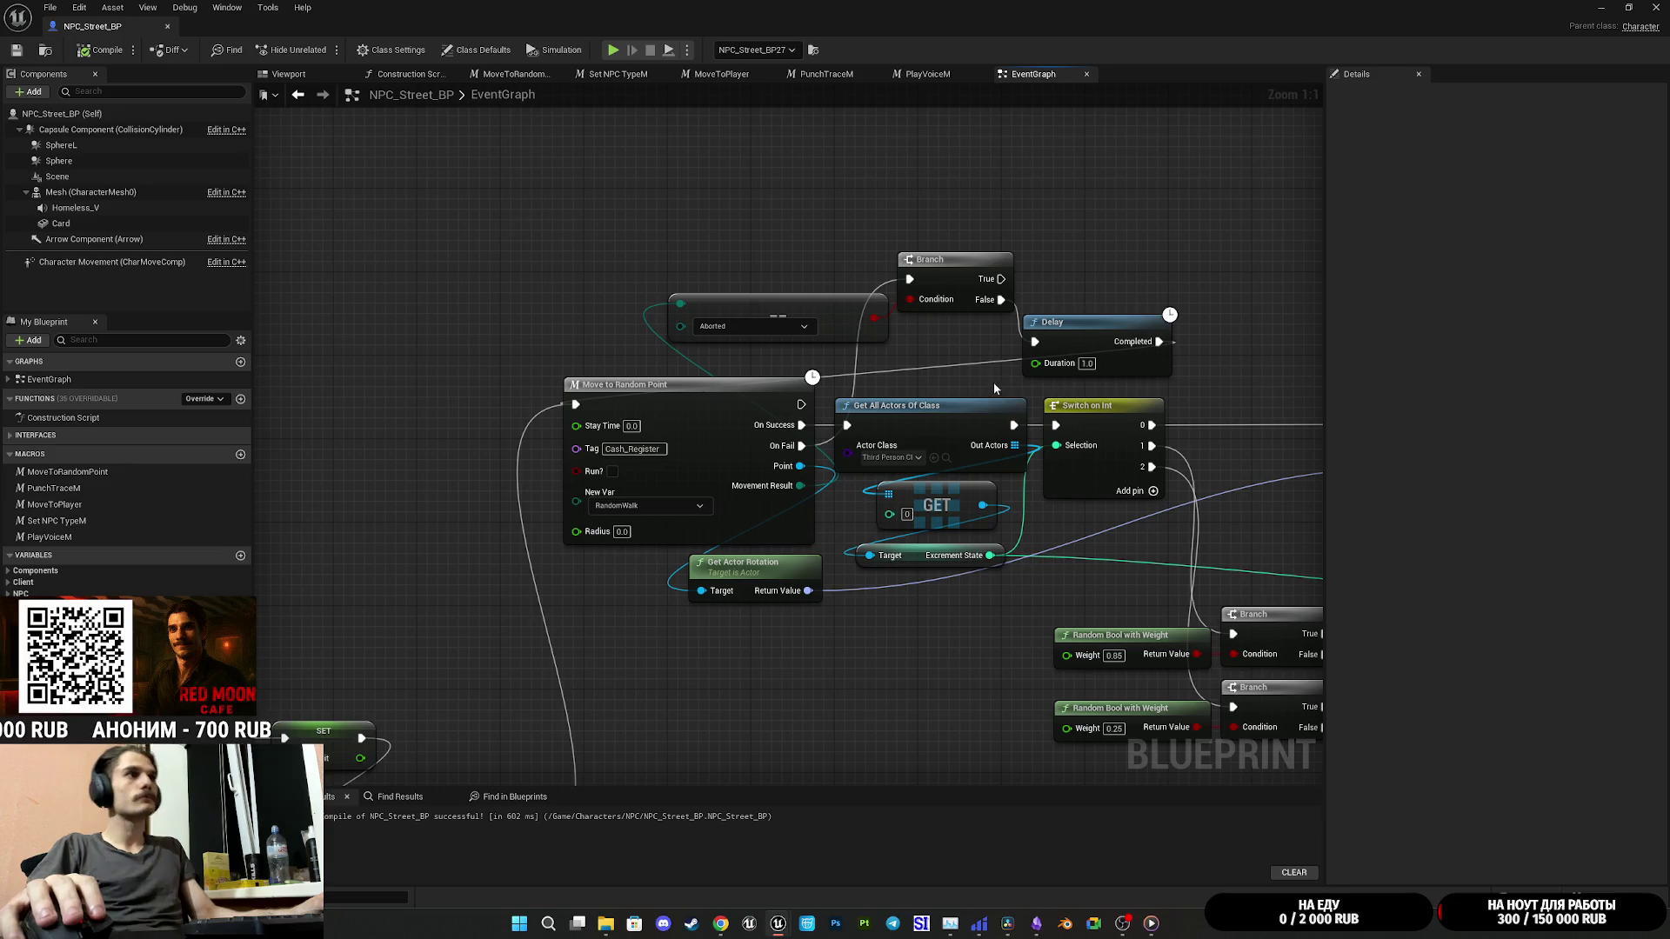
# Step: Line up the Aborted comparison, Branch and Delay nodes in a row and save with Ctrl+S
pyautogui.moveTo(824, 311); pyautogui.dragTo(717, 331)
pyautogui.moveTo(981, 274)
pyautogui.mouseDown()
pyautogui.moveTo(945, 301)
pyautogui.moveTo(919, 293)
pyautogui.mouseUp()
pyautogui.moveTo(1091, 335); pyautogui.dragTo(1035, 291)
pyautogui.hotkey('ctrl', 's')
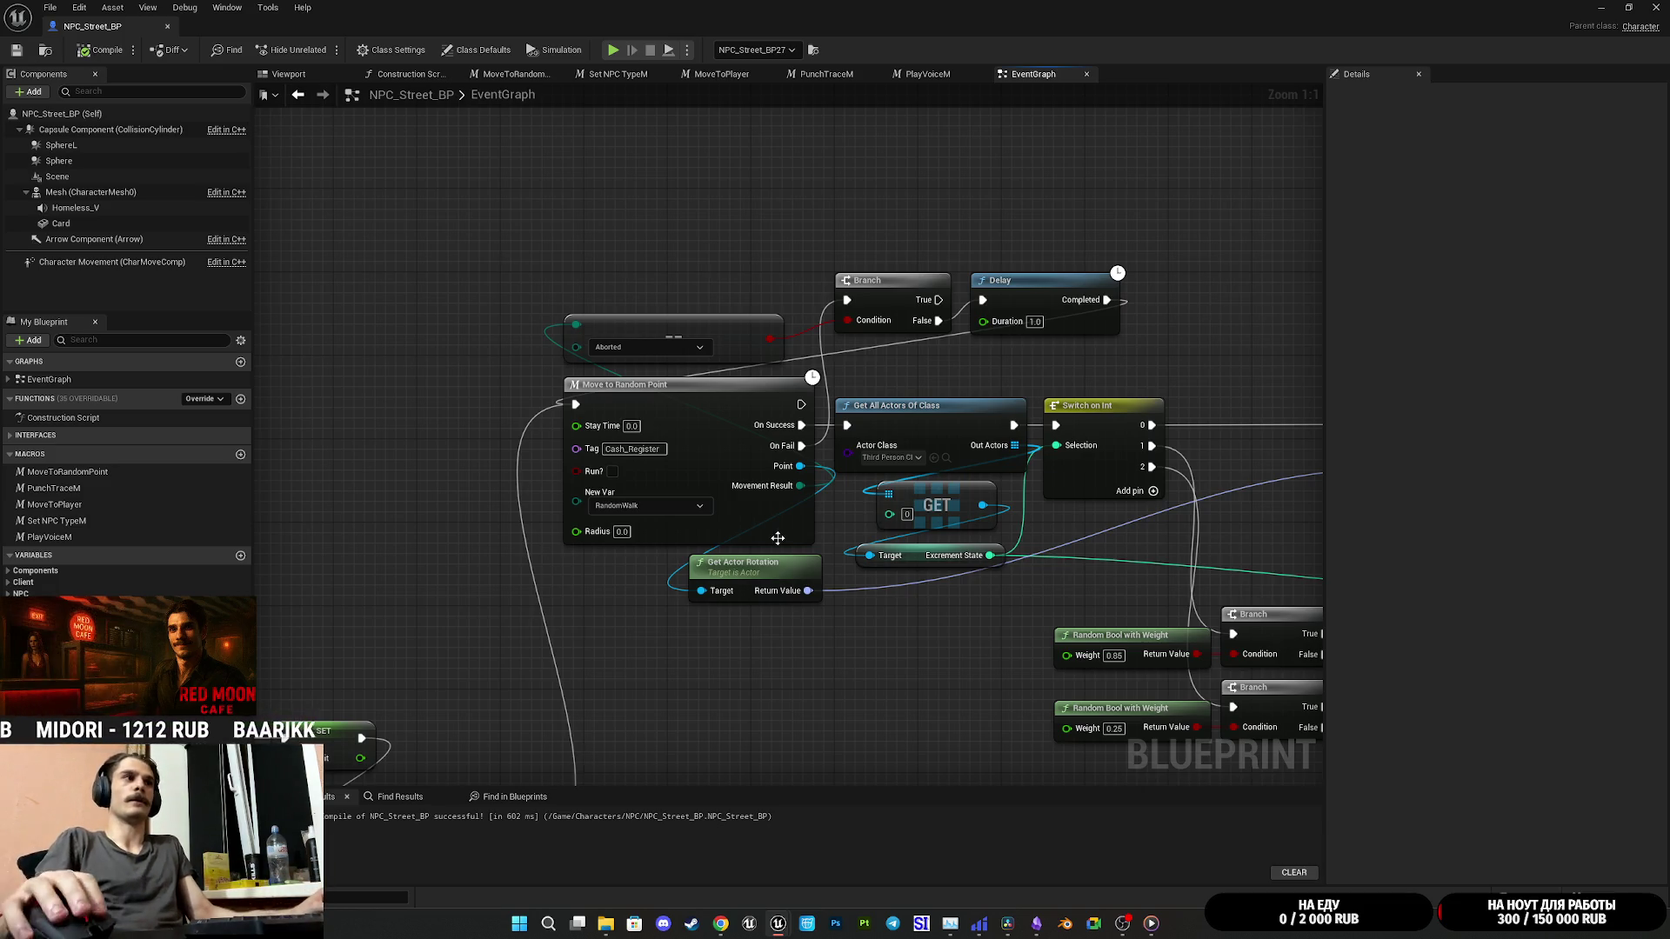
pyautogui.moveTo(963, 650); pyautogui.dragTo(861, 646)
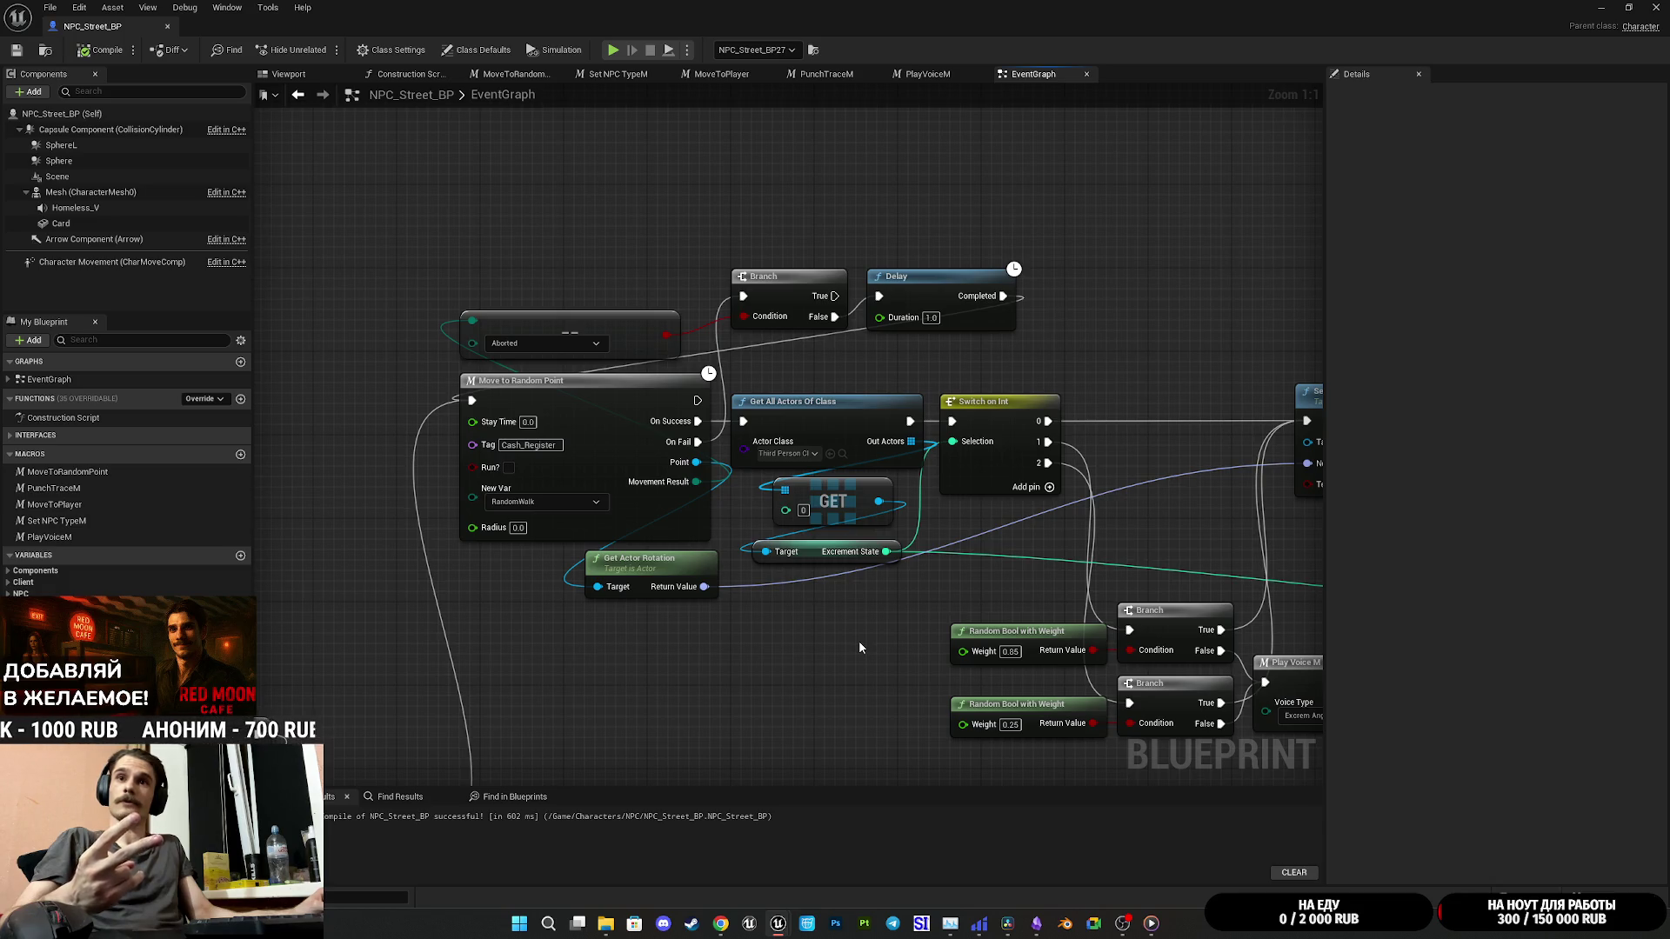
pyautogui.moveTo(1144, 536)
pyautogui.mouseDown()
pyautogui.moveTo(962, 563)
pyautogui.moveTo(953, 526)
pyautogui.mouseUp()
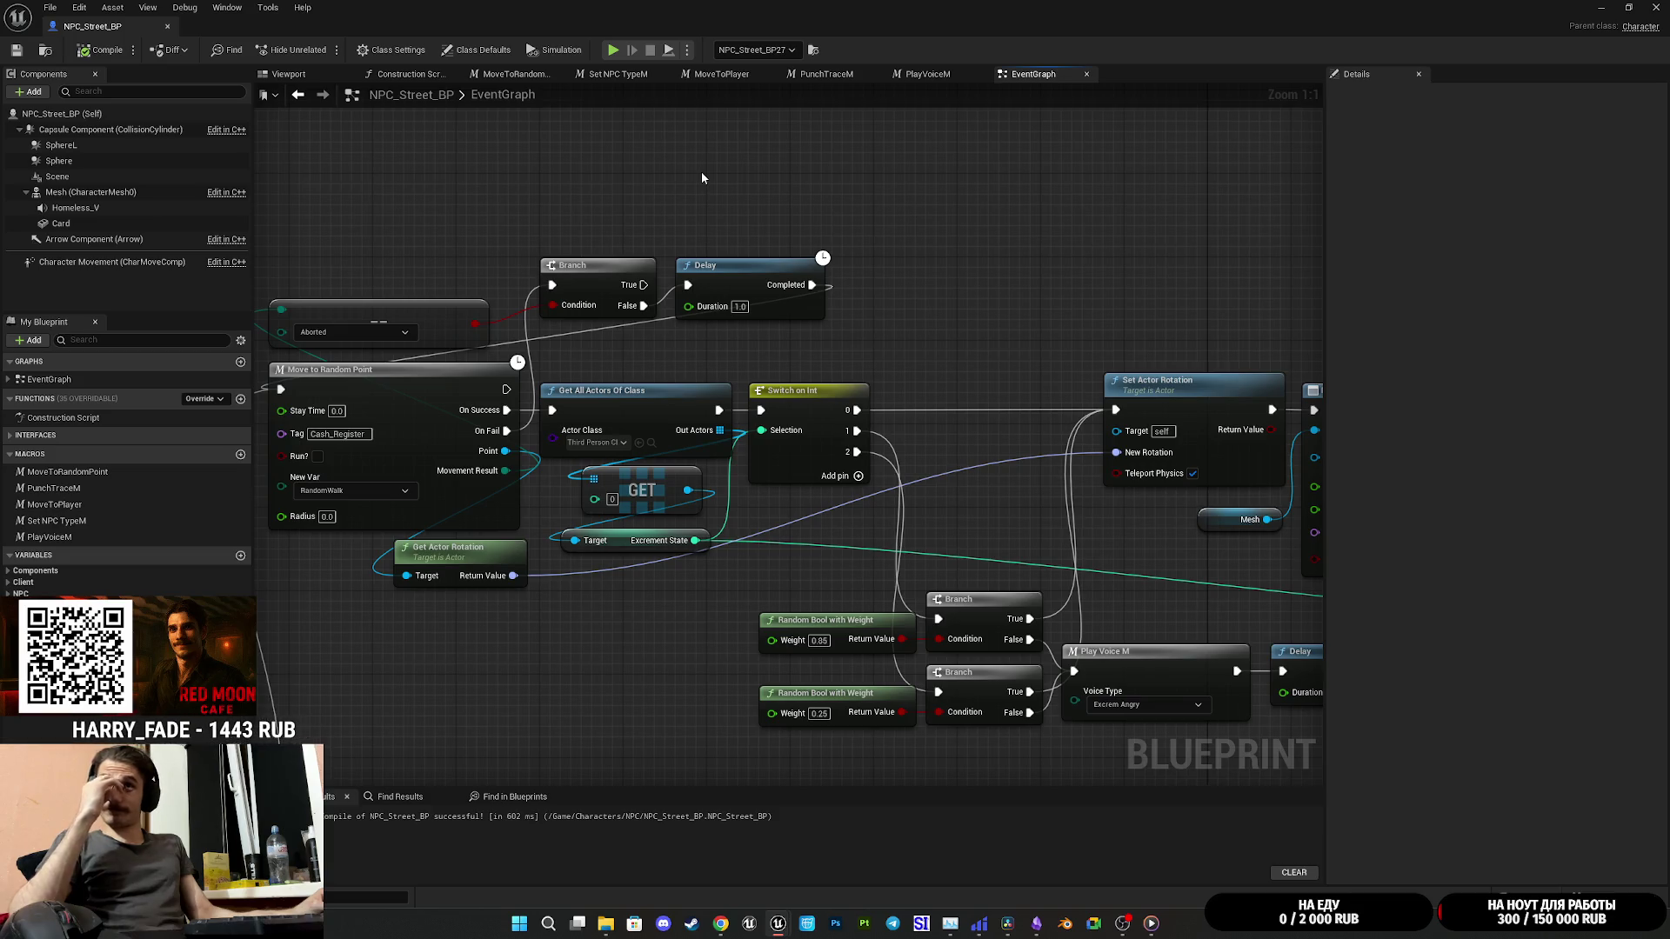
pyautogui.moveTo(935, 221); pyautogui.dragTo(996, 244)
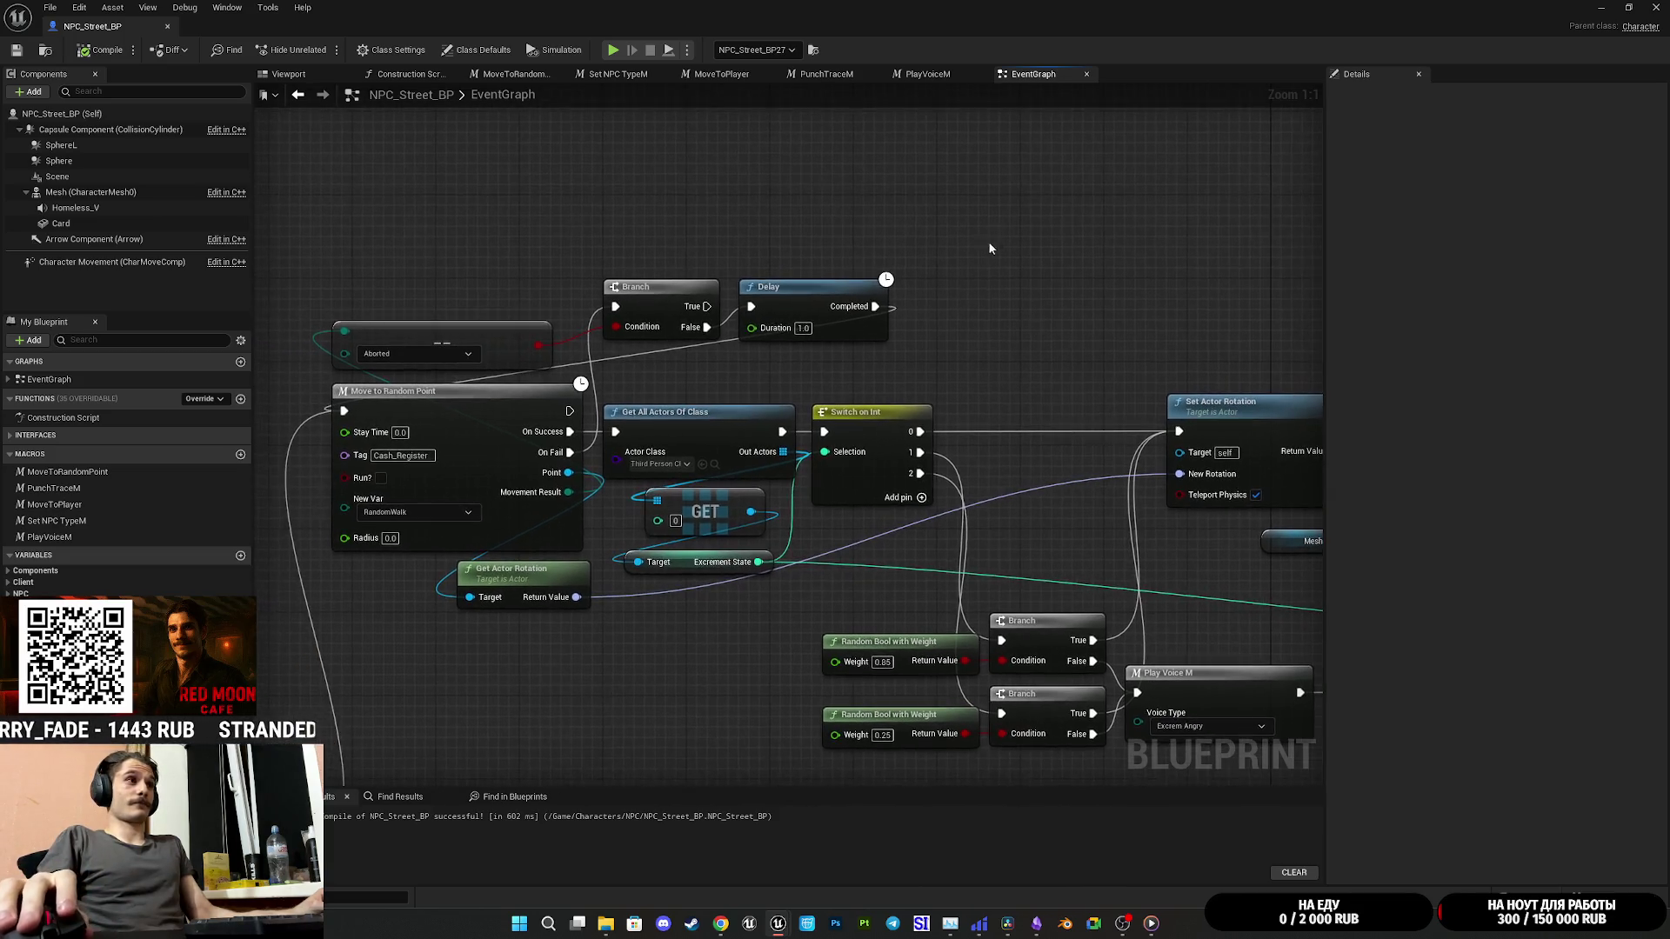
pyautogui.moveTo(676, 374)
pyautogui.mouseDown()
pyautogui.moveTo(757, 300)
pyautogui.moveTo(656, 333)
pyautogui.mouseUp()
pyautogui.click(734, 264)
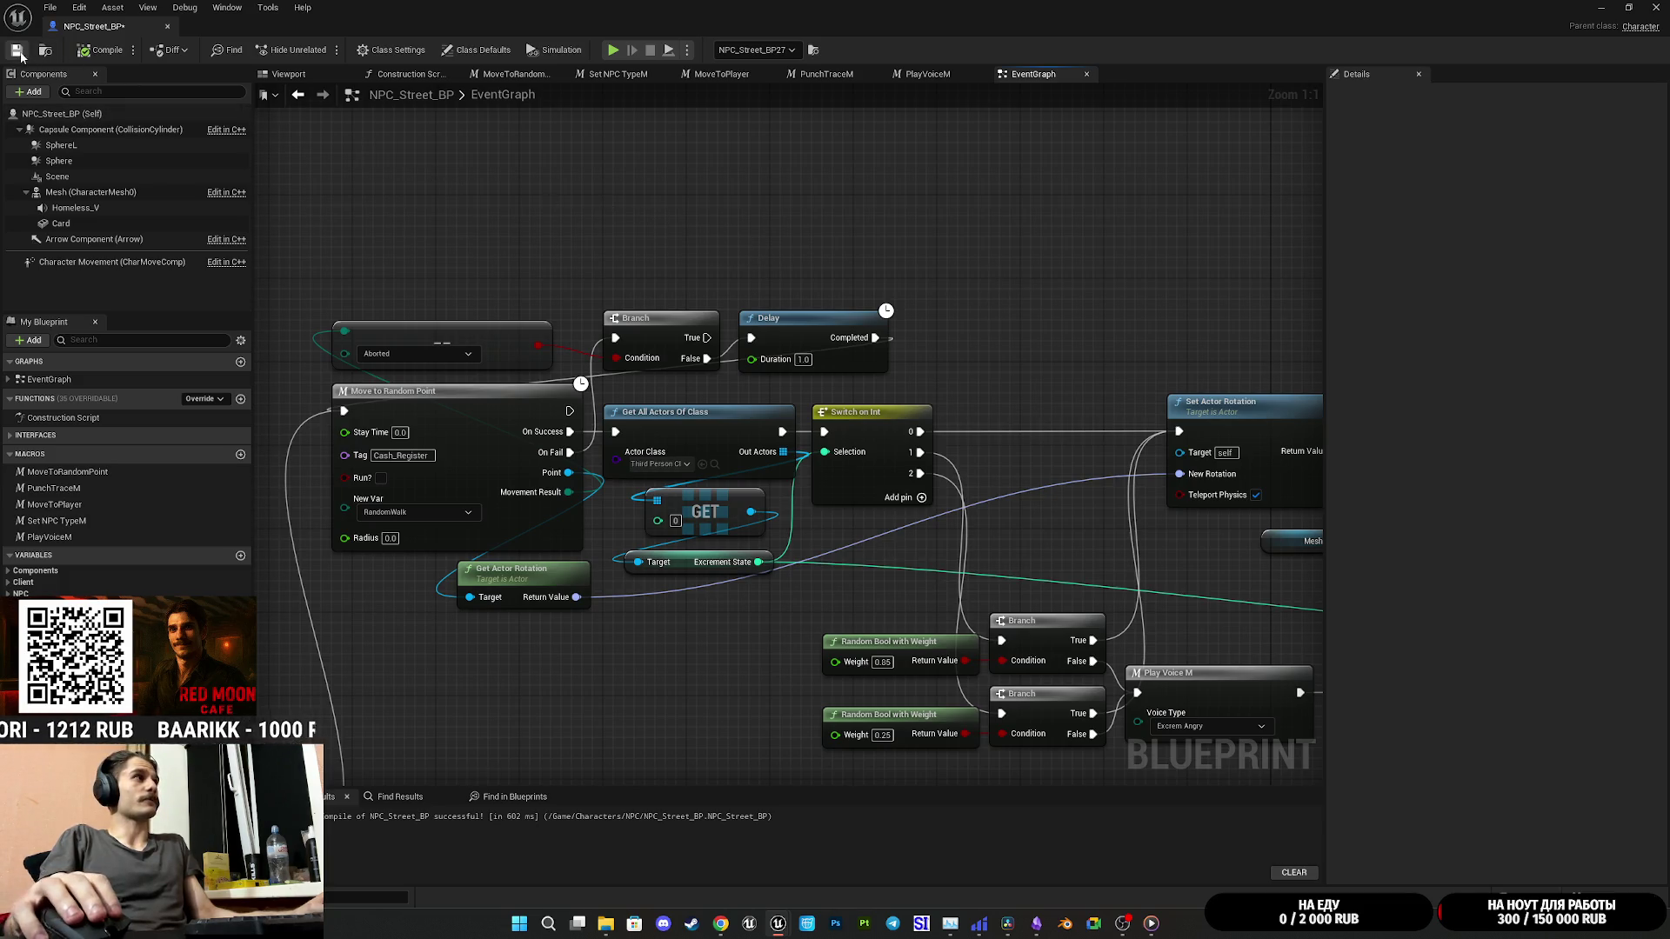
pyautogui.moveTo(692, 253)
pyautogui.mouseDown()
pyautogui.moveTo(636, 260)
pyautogui.moveTo(789, 341)
pyautogui.mouseUp()
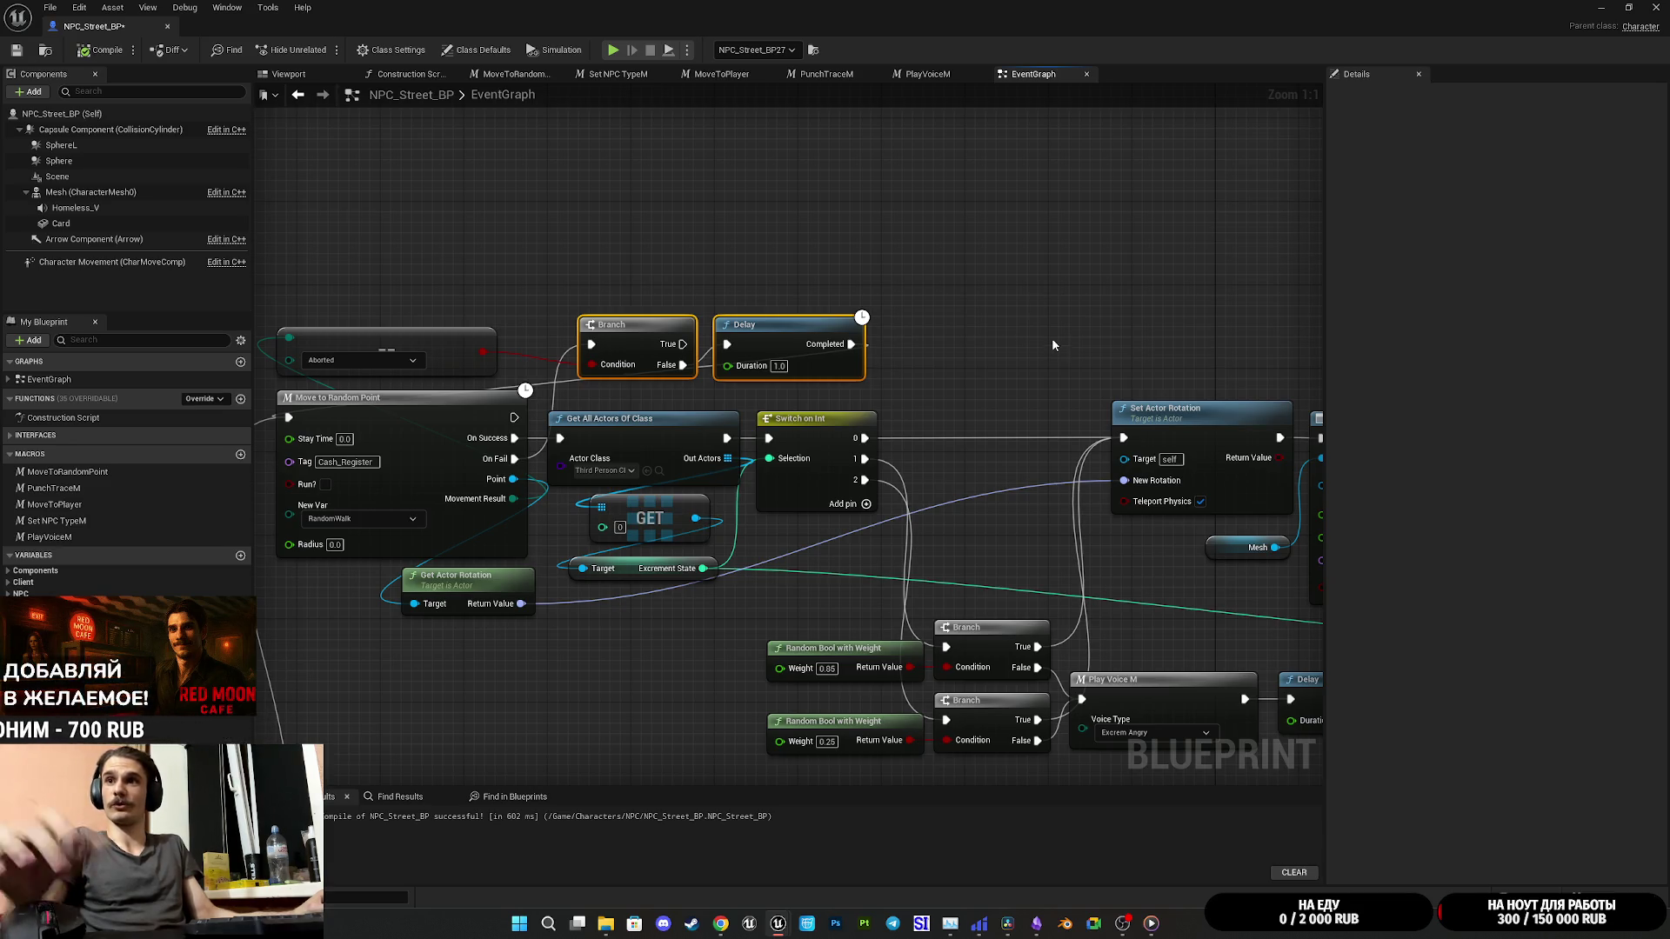
pyautogui.click(1181, 341)
pyautogui.moveTo(1181, 341); pyautogui.dragTo(1007, 358)
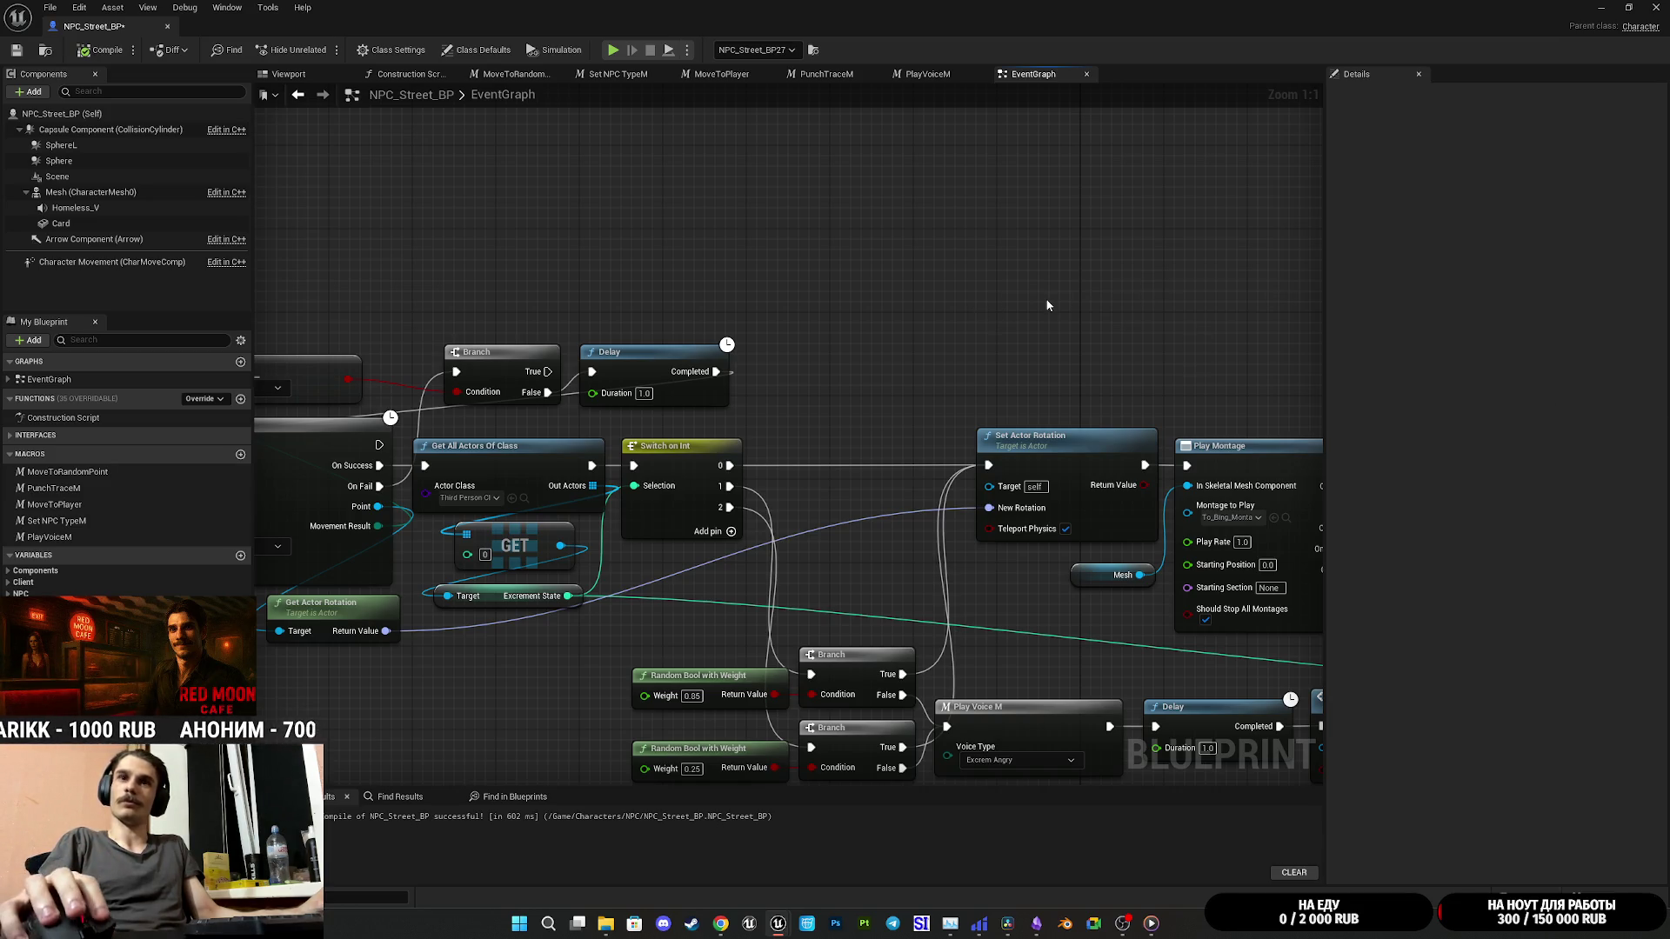
pyautogui.moveTo(1047, 306)
pyautogui.mouseDown()
pyautogui.moveTo(905, 299)
pyautogui.moveTo(510, 198)
pyautogui.mouseUp()
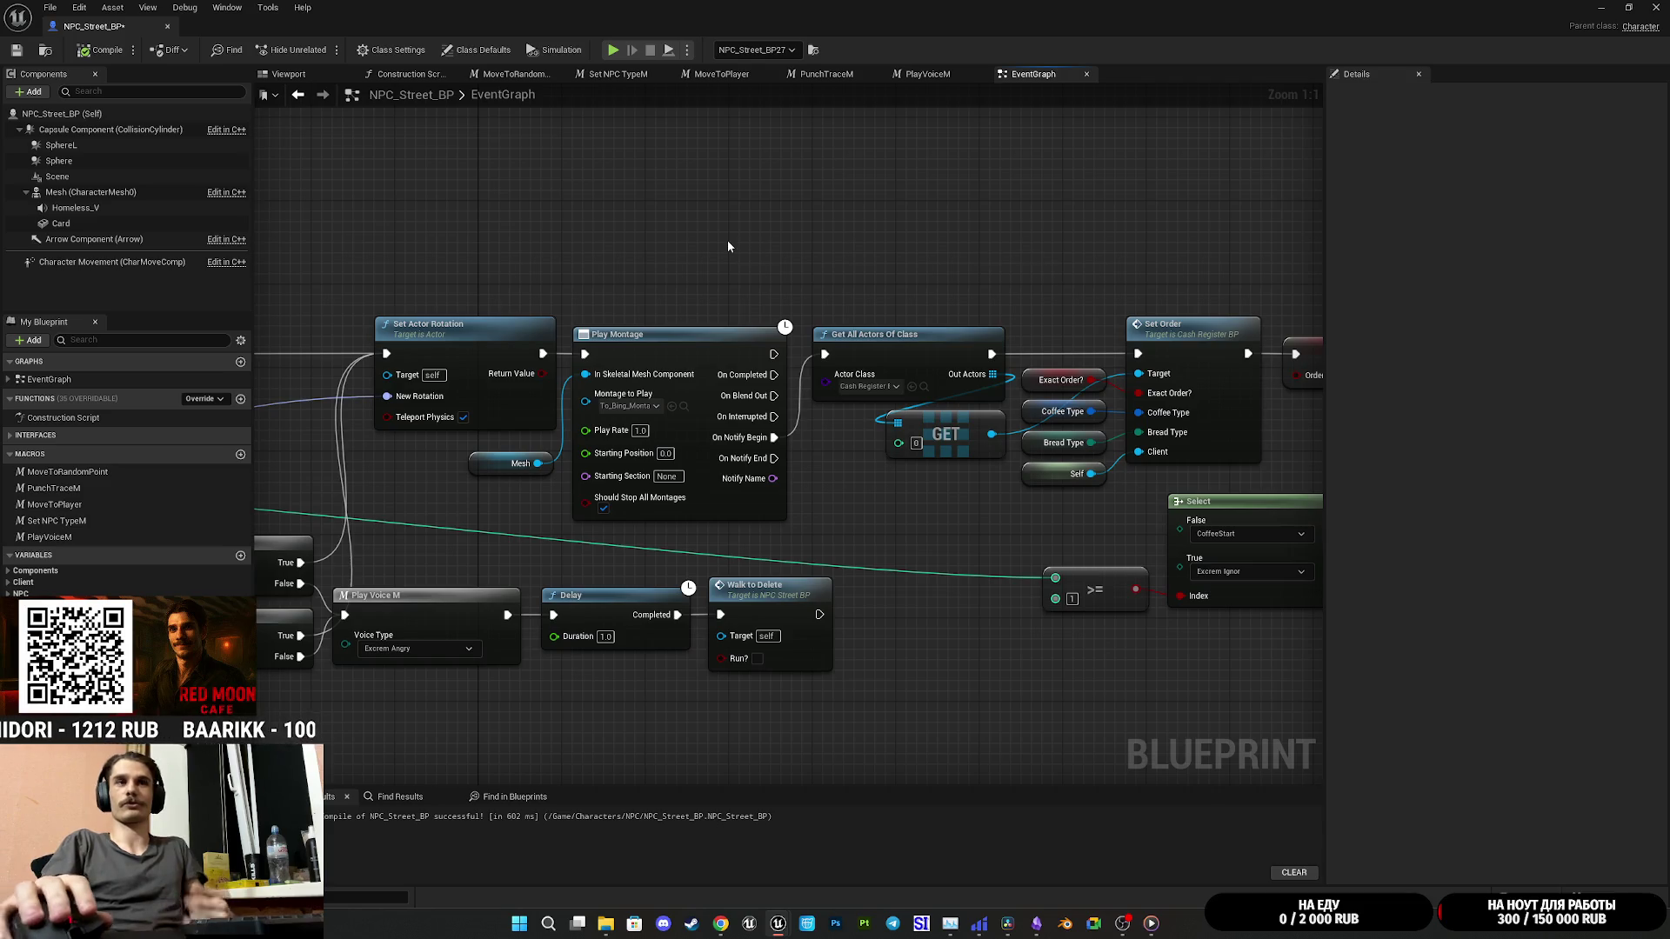
pyautogui.moveTo(727, 240)
pyautogui.mouseDown()
pyautogui.moveTo(852, 231)
pyautogui.moveTo(675, 195)
pyautogui.moveTo(912, 236)
pyautogui.mouseUp()
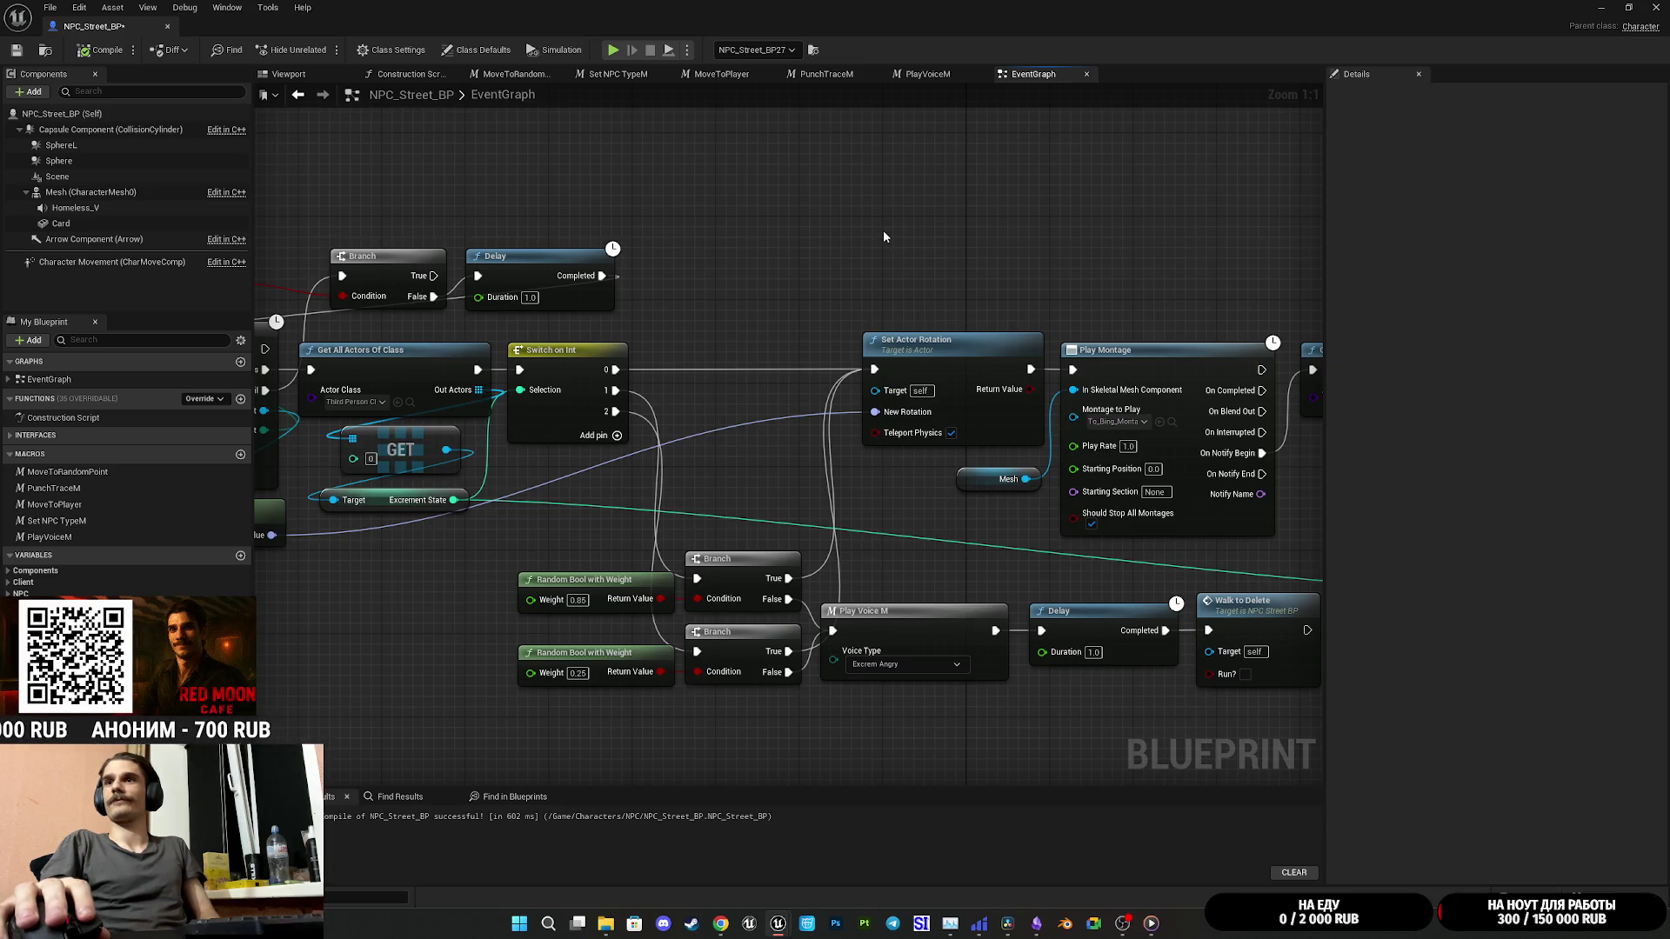
pyautogui.moveTo(885, 235)
pyautogui.mouseDown()
pyautogui.moveTo(735, 243)
pyautogui.moveTo(1014, 276)
pyautogui.moveTo(631, 219)
pyautogui.mouseUp()
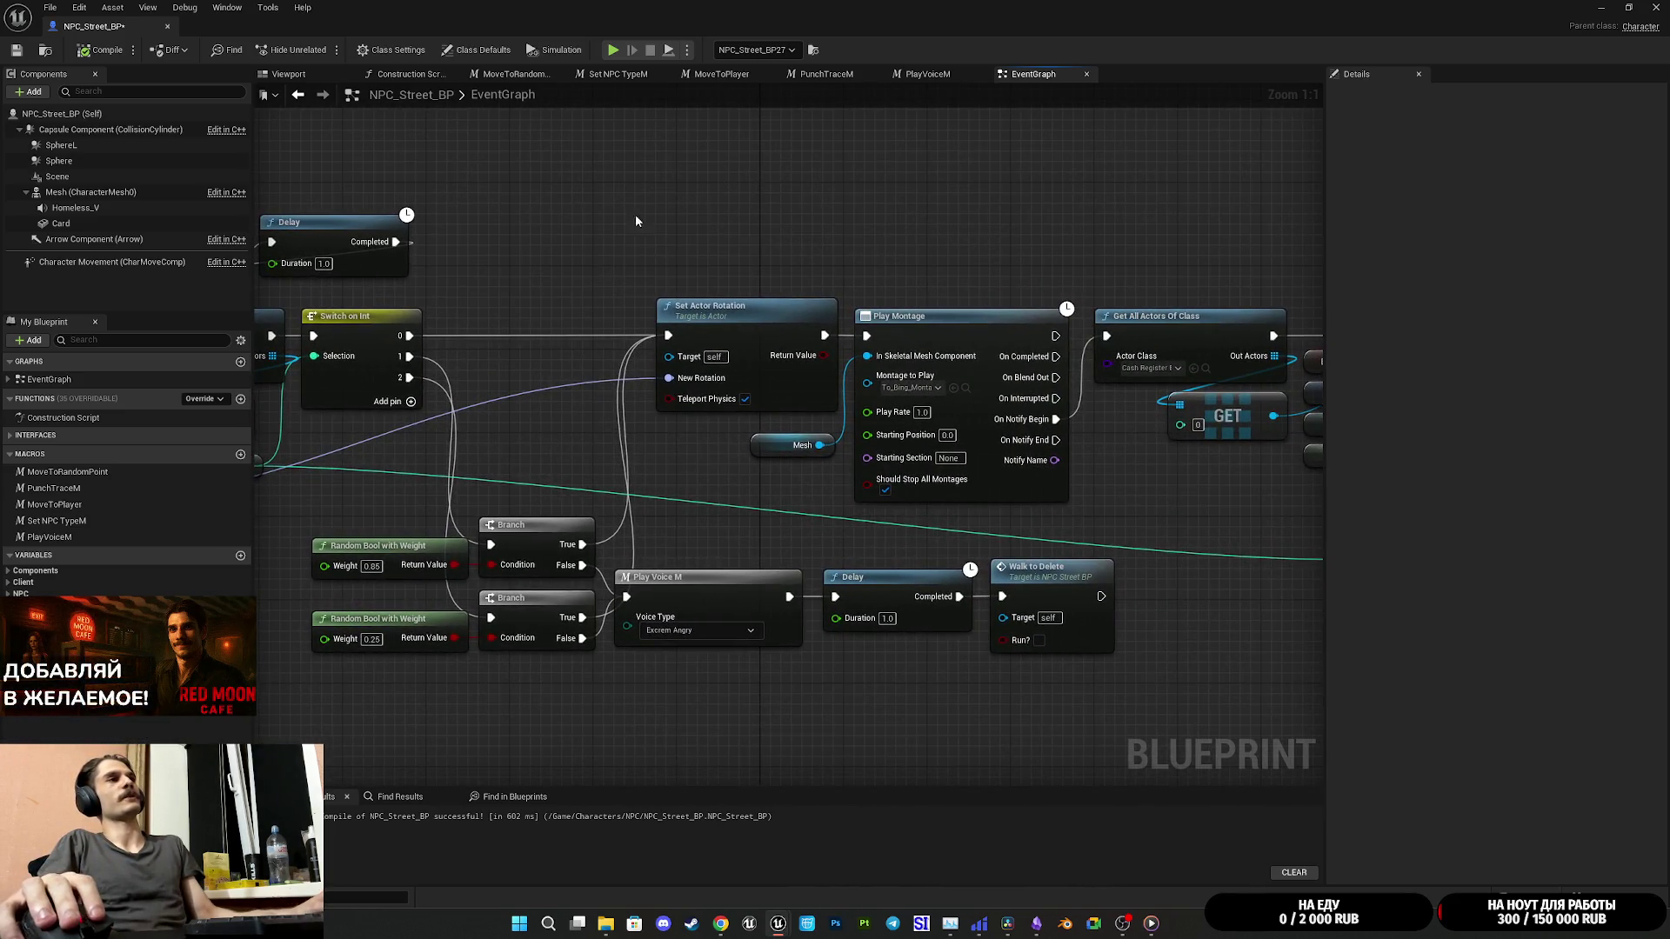
pyautogui.moveTo(953, 248); pyautogui.dragTo(928, 256)
pyautogui.click(755, 336)
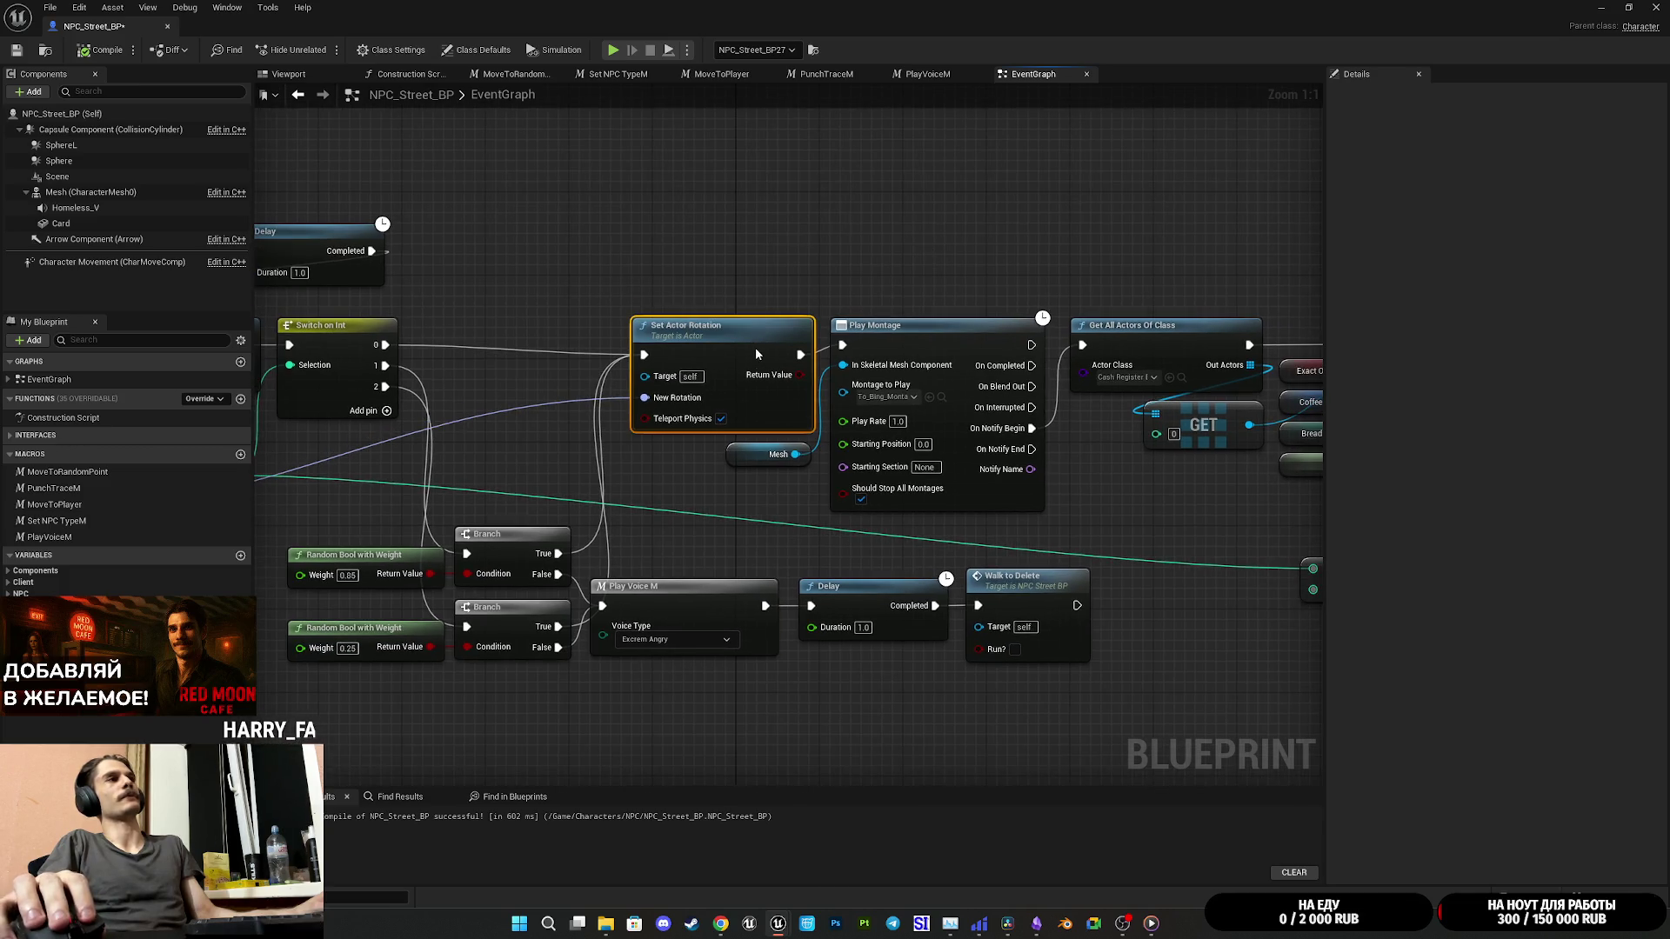
pyautogui.click(873, 272)
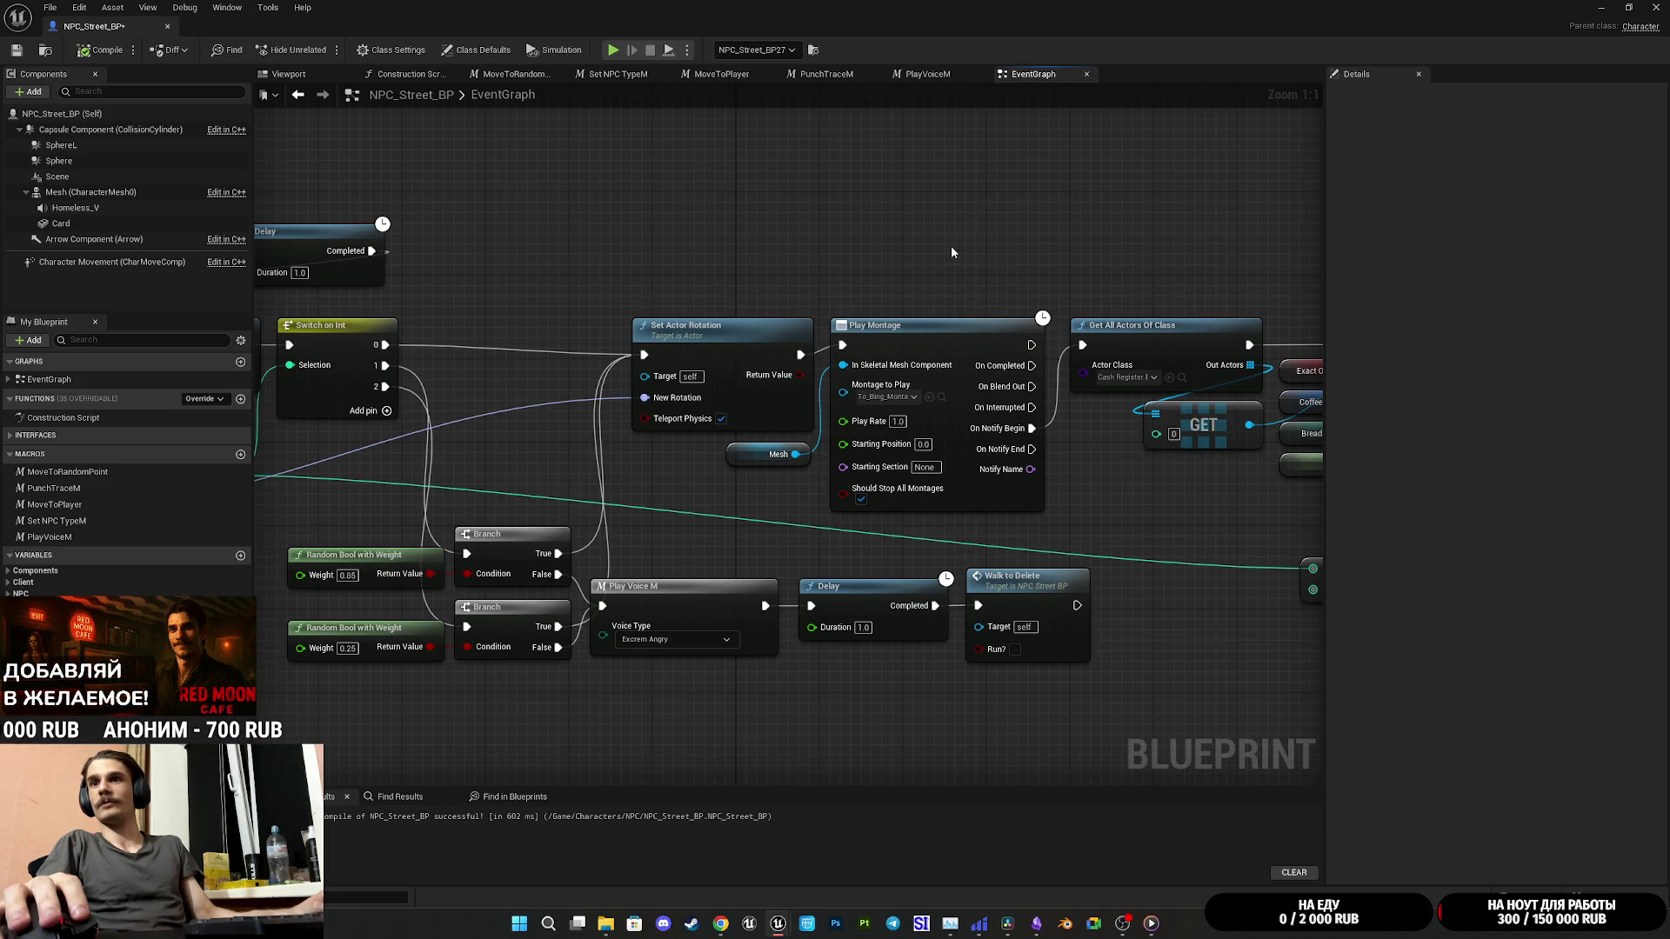
pyautogui.moveTo(927, 251)
pyautogui.mouseDown()
pyautogui.moveTo(895, 240)
pyautogui.moveTo(1072, 242)
pyautogui.moveTo(561, 224)
pyautogui.moveTo(597, 194)
pyautogui.moveTo(816, 201)
pyautogui.moveTo(743, 210)
pyautogui.moveTo(883, 196)
pyautogui.mouseUp()
pyautogui.moveTo(528, 577)
pyautogui.mouseDown()
pyautogui.moveTo(962, 417)
pyautogui.moveTo(874, 478)
pyautogui.moveTo(887, 453)
pyautogui.moveTo(696, 456)
pyautogui.mouseUp()
pyautogui.moveTo(998, 645); pyautogui.dragTo(307, 502)
pyautogui.moveTo(319, 496); pyautogui.dragTo(478, 511)
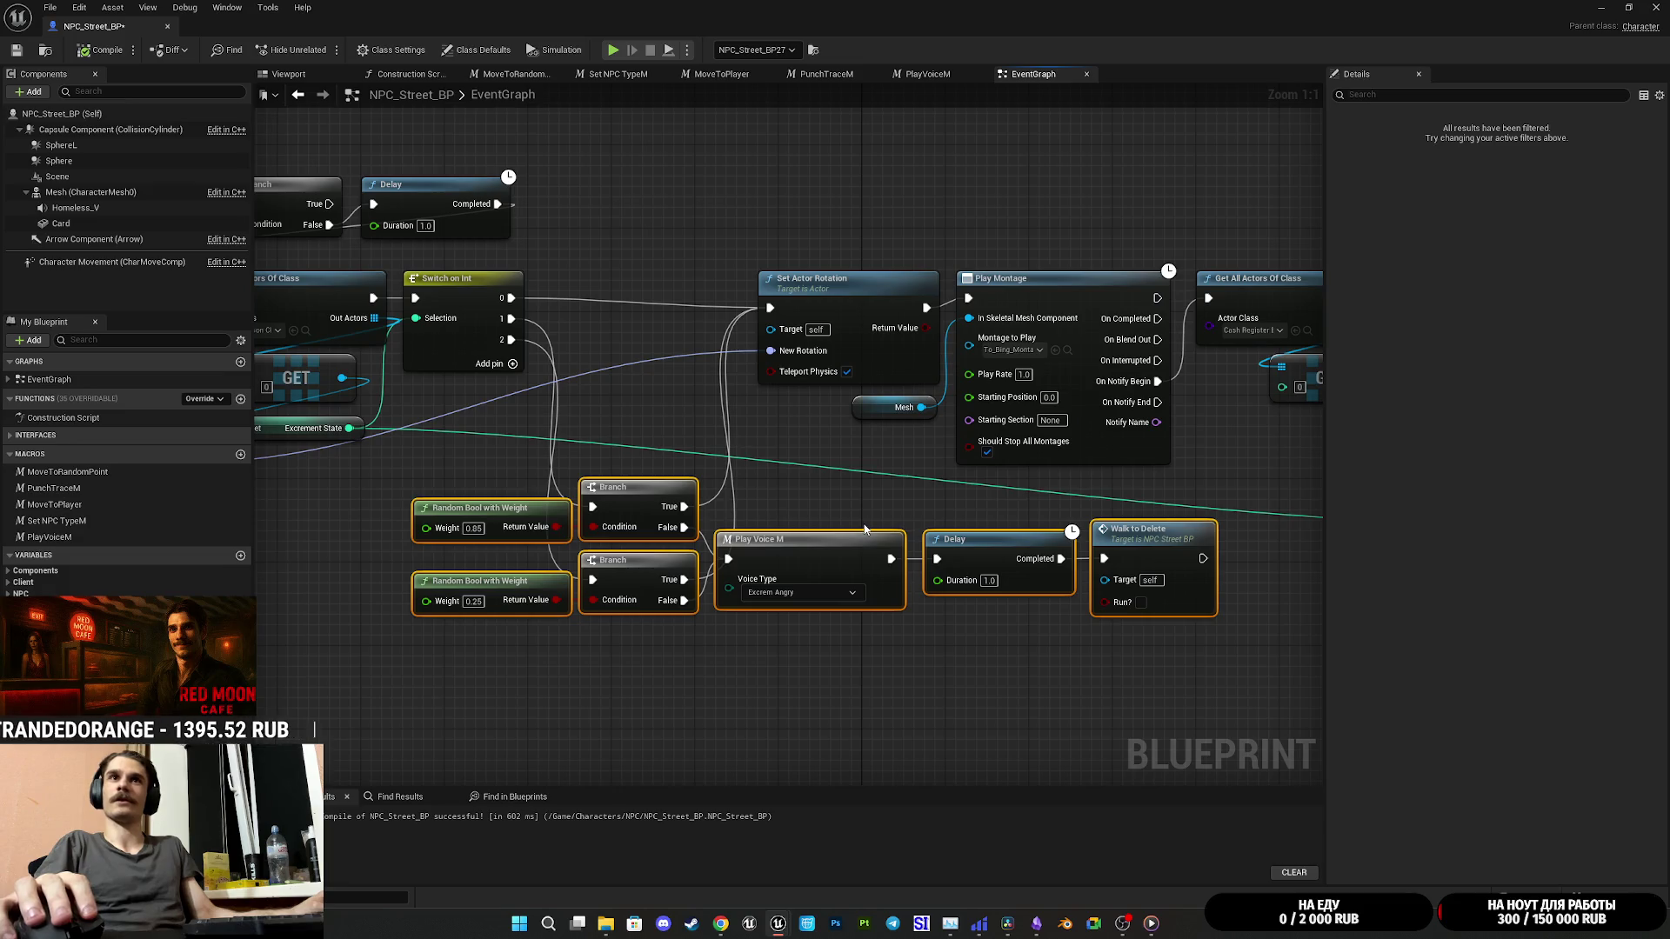
pyautogui.moveTo(896, 533); pyautogui.dragTo(837, 551)
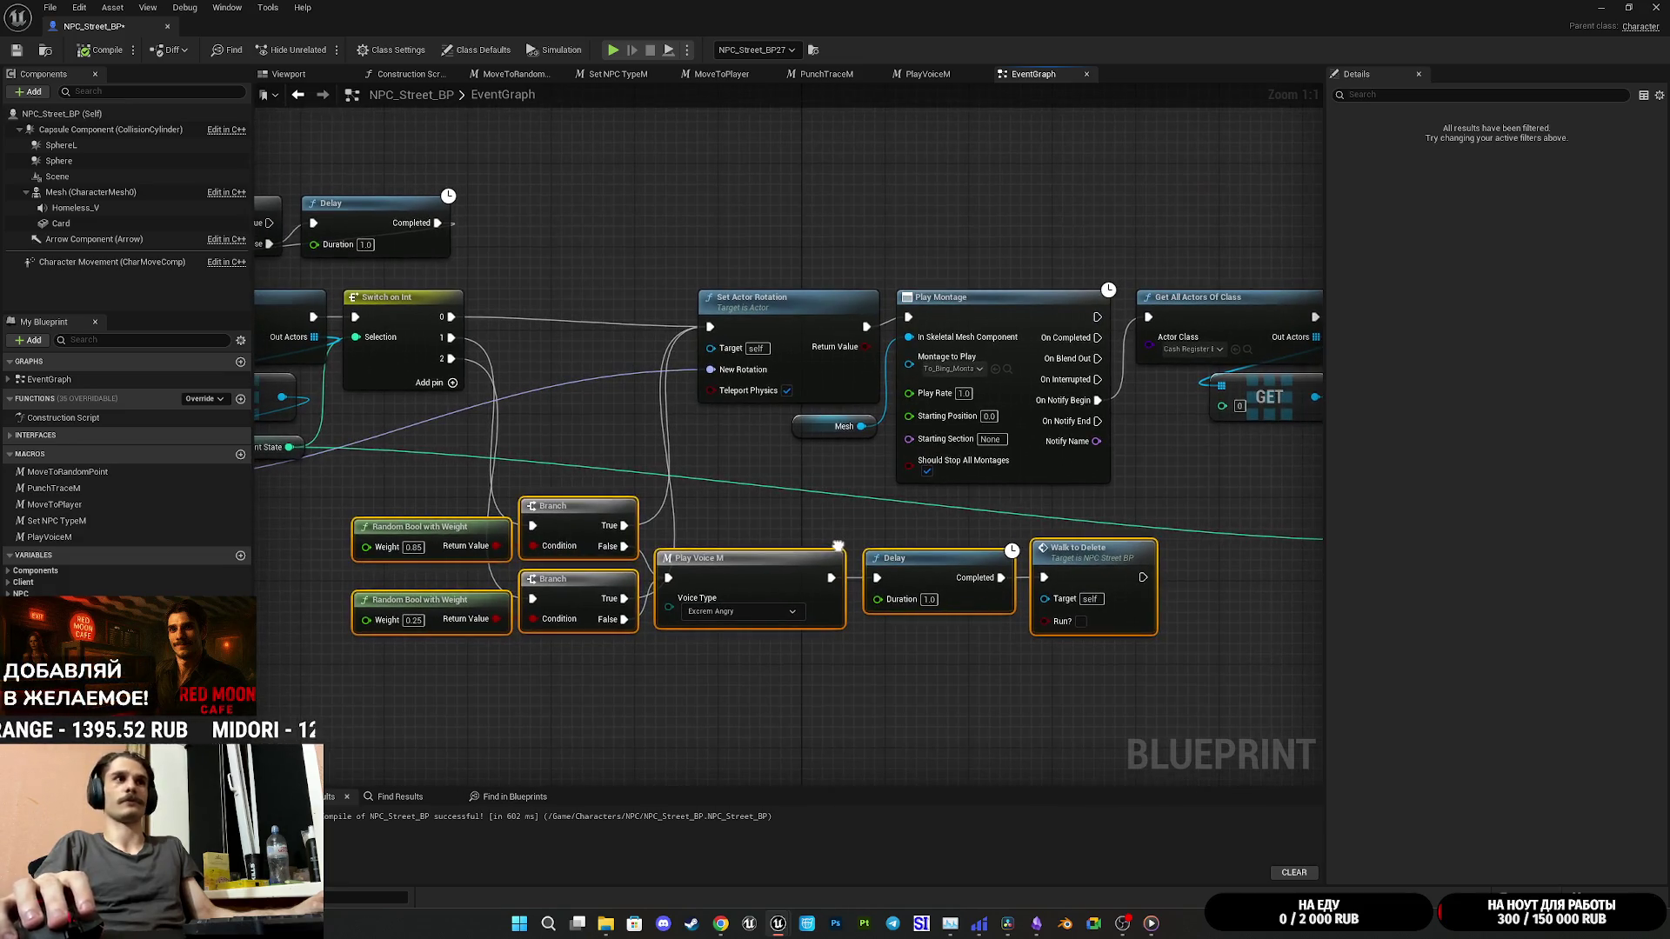
pyautogui.moveTo(462, 727)
pyautogui.mouseDown()
pyautogui.moveTo(848, 522)
pyautogui.moveTo(1068, 515)
pyautogui.moveTo(1095, 400)
pyautogui.mouseUp()
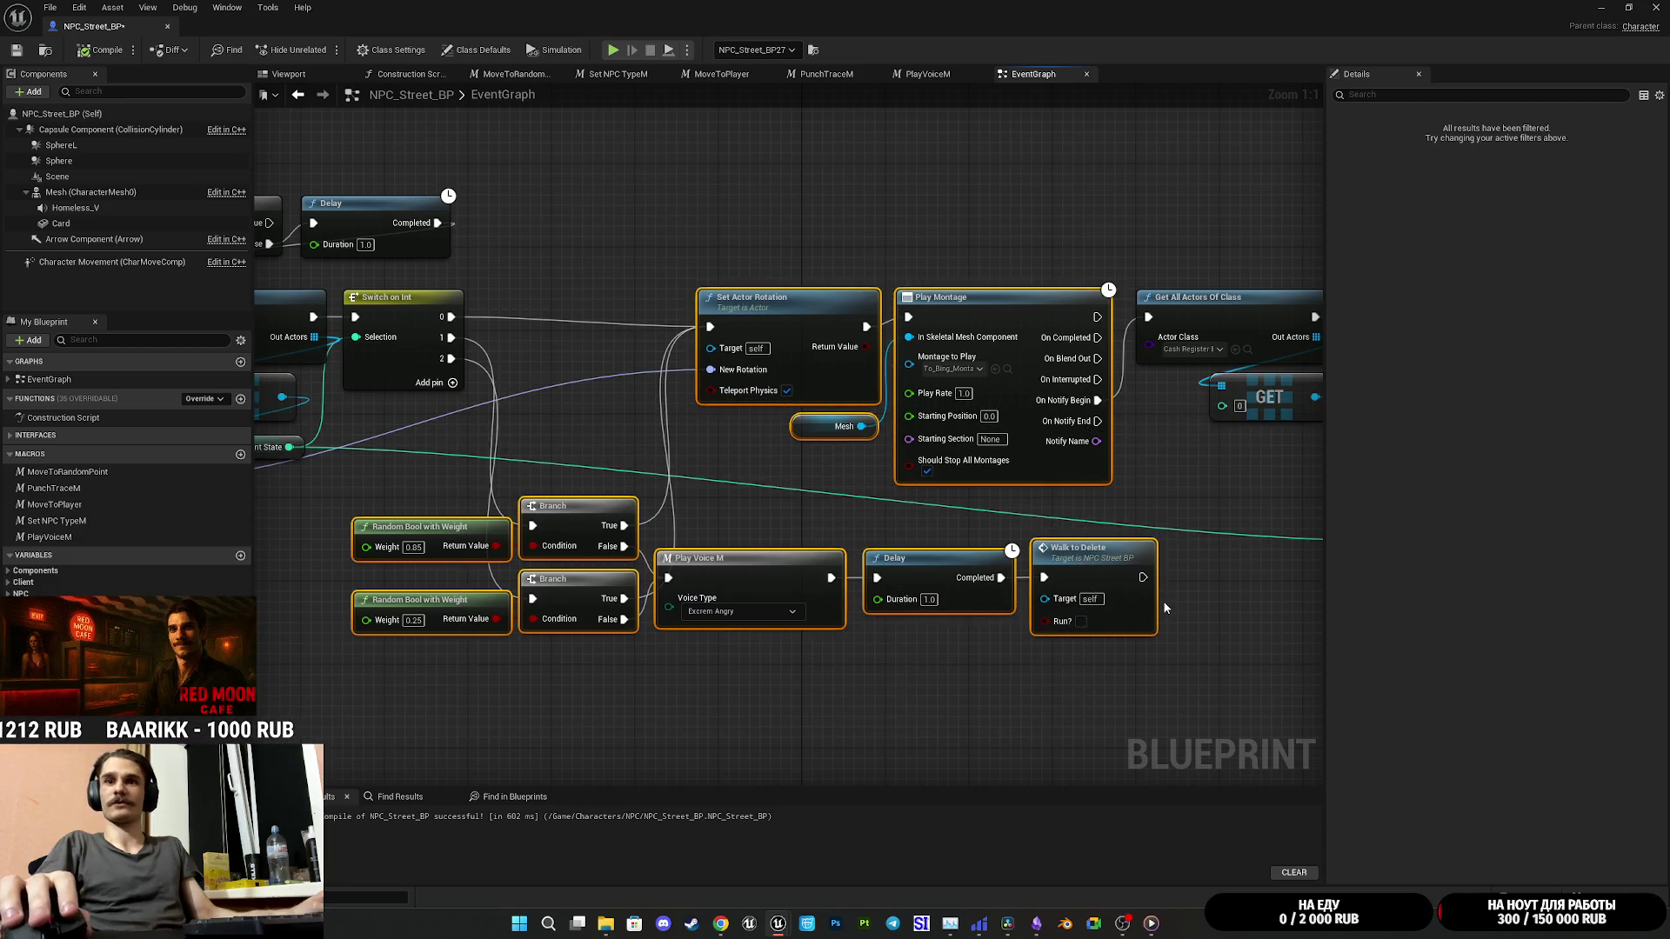
pyautogui.moveTo(1275, 639)
pyautogui.mouseDown()
pyautogui.moveTo(1208, 659)
pyautogui.moveTo(999, 647)
pyautogui.moveTo(1322, 656)
pyautogui.mouseUp()
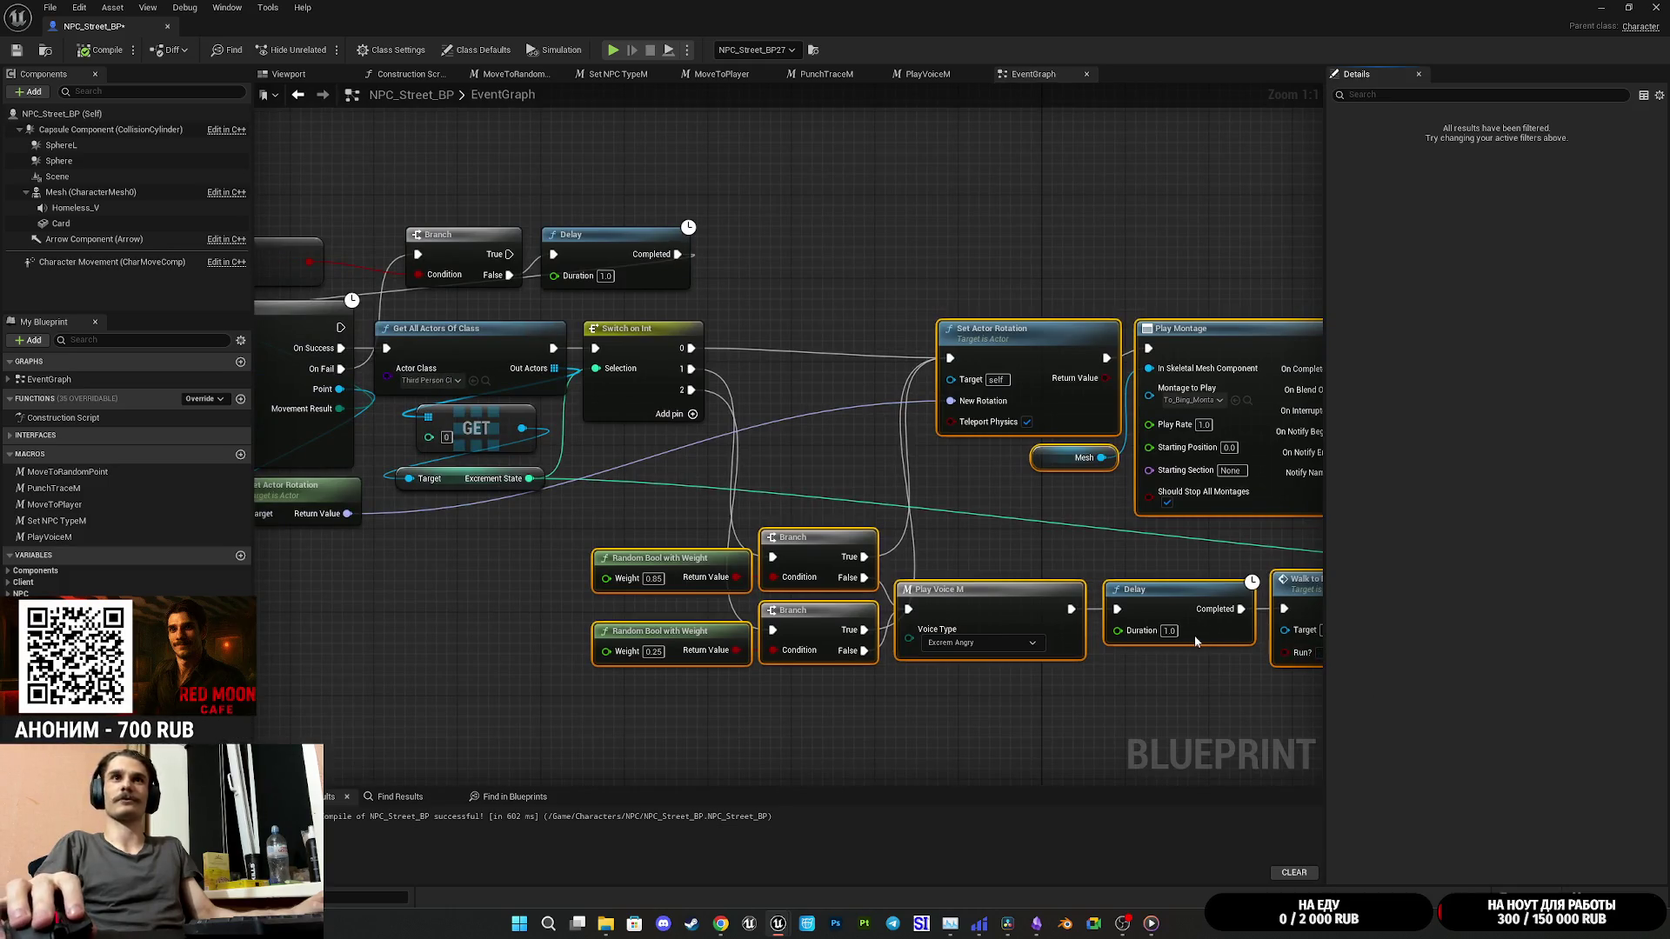
# Step: Bring the movement result outputs into view and save NPC_Street_BP
pyautogui.moveTo(1166, 664)
pyautogui.mouseDown()
pyautogui.moveTo(854, 626)
pyautogui.moveTo(1213, 630)
pyautogui.mouseUp()
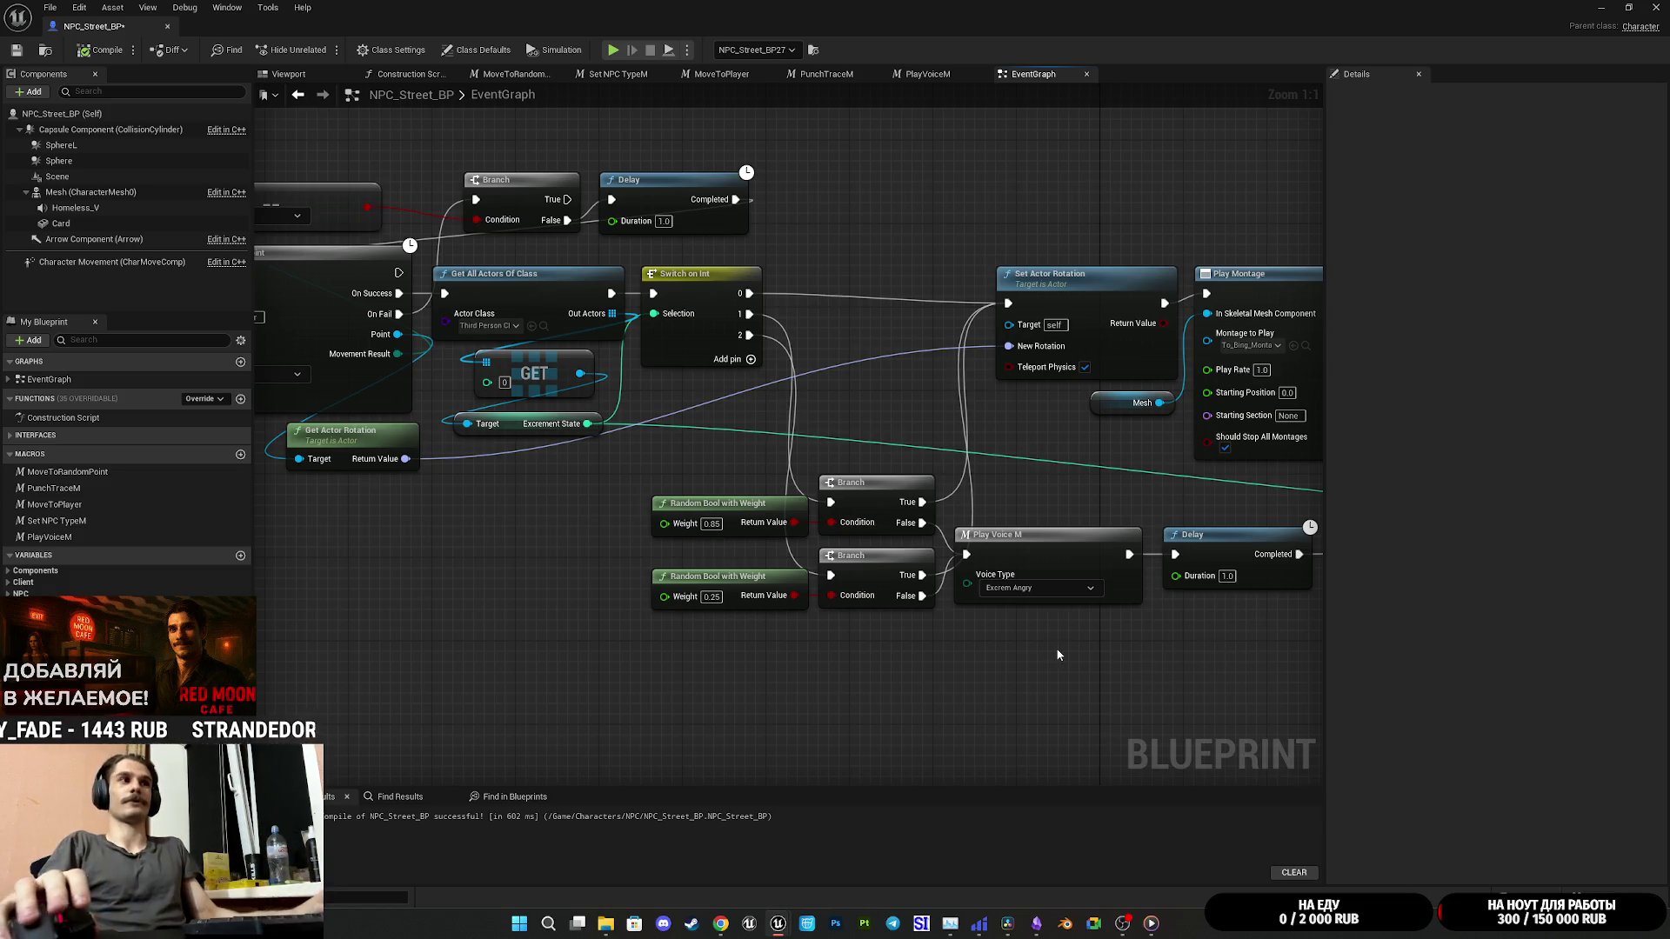
pyautogui.click(17, 53)
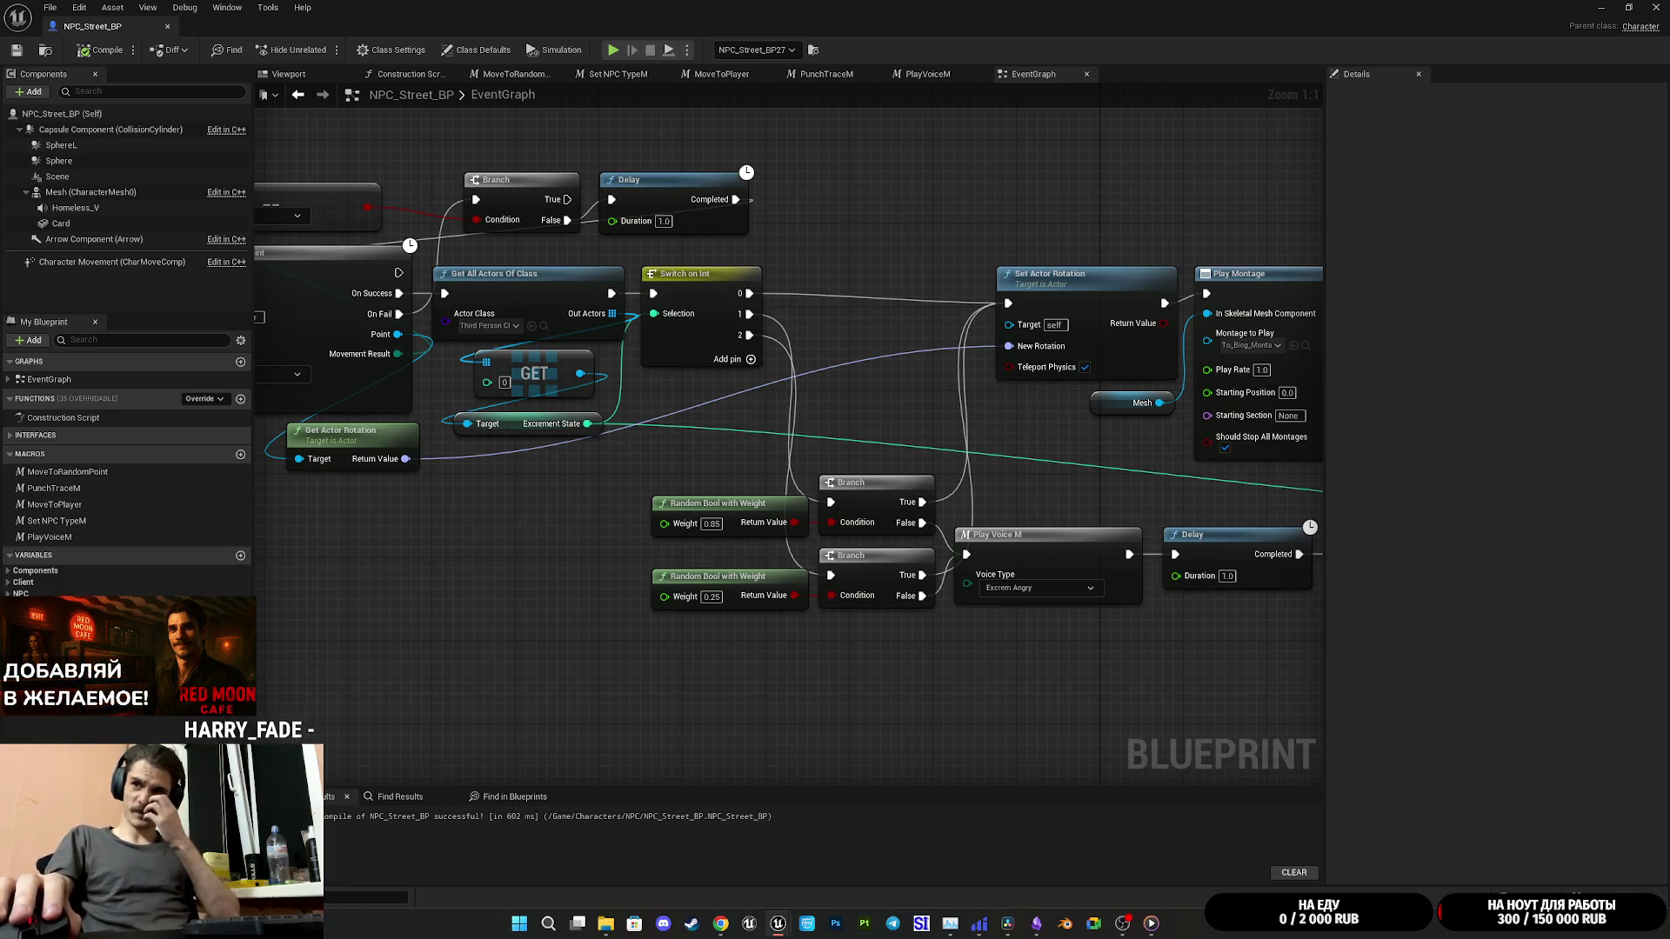
pyautogui.moveTo(1230, 676); pyautogui.dragTo(1015, 660)
pyautogui.moveTo(568, 624)
pyautogui.mouseDown()
pyautogui.moveTo(1217, 487)
pyautogui.moveTo(1235, 434)
pyautogui.moveTo(1239, 481)
pyautogui.mouseUp()
pyautogui.click(1239, 480)
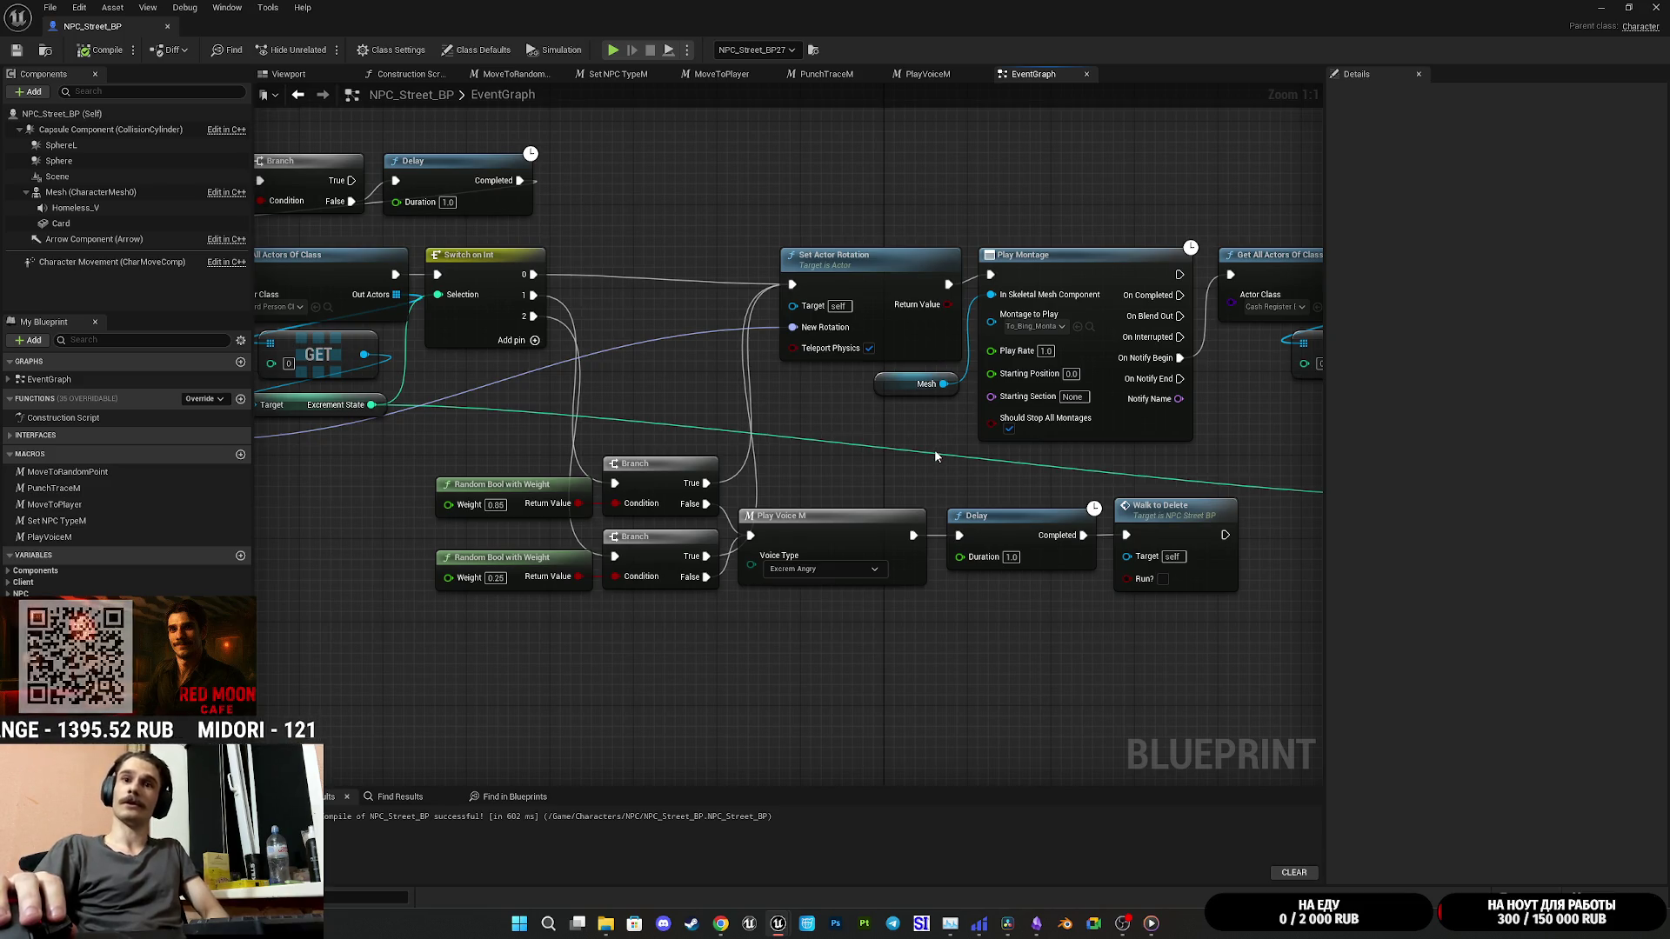
pyautogui.moveTo(1230, 462); pyautogui.dragTo(800, 463)
pyautogui.moveTo(1114, 518)
pyautogui.mouseDown()
pyautogui.moveTo(931, 500)
pyautogui.moveTo(936, 554)
pyautogui.mouseUp()
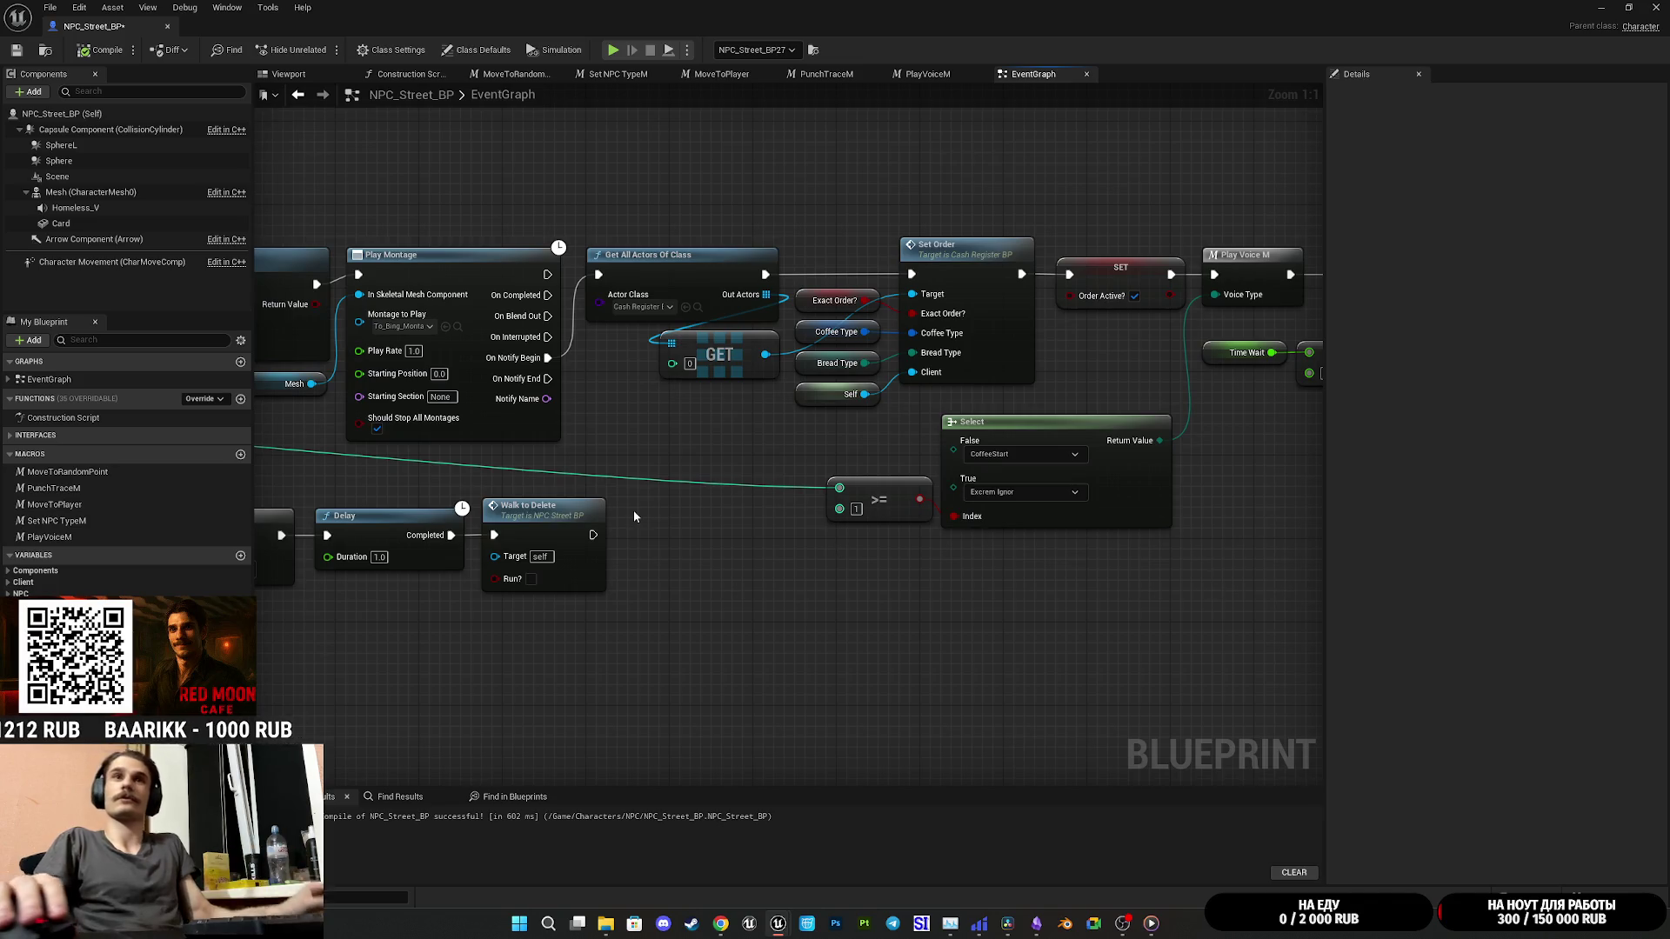
pyautogui.moveTo(823, 598); pyautogui.dragTo(1162, 672)
pyautogui.scroll(-1, 1163, 672)
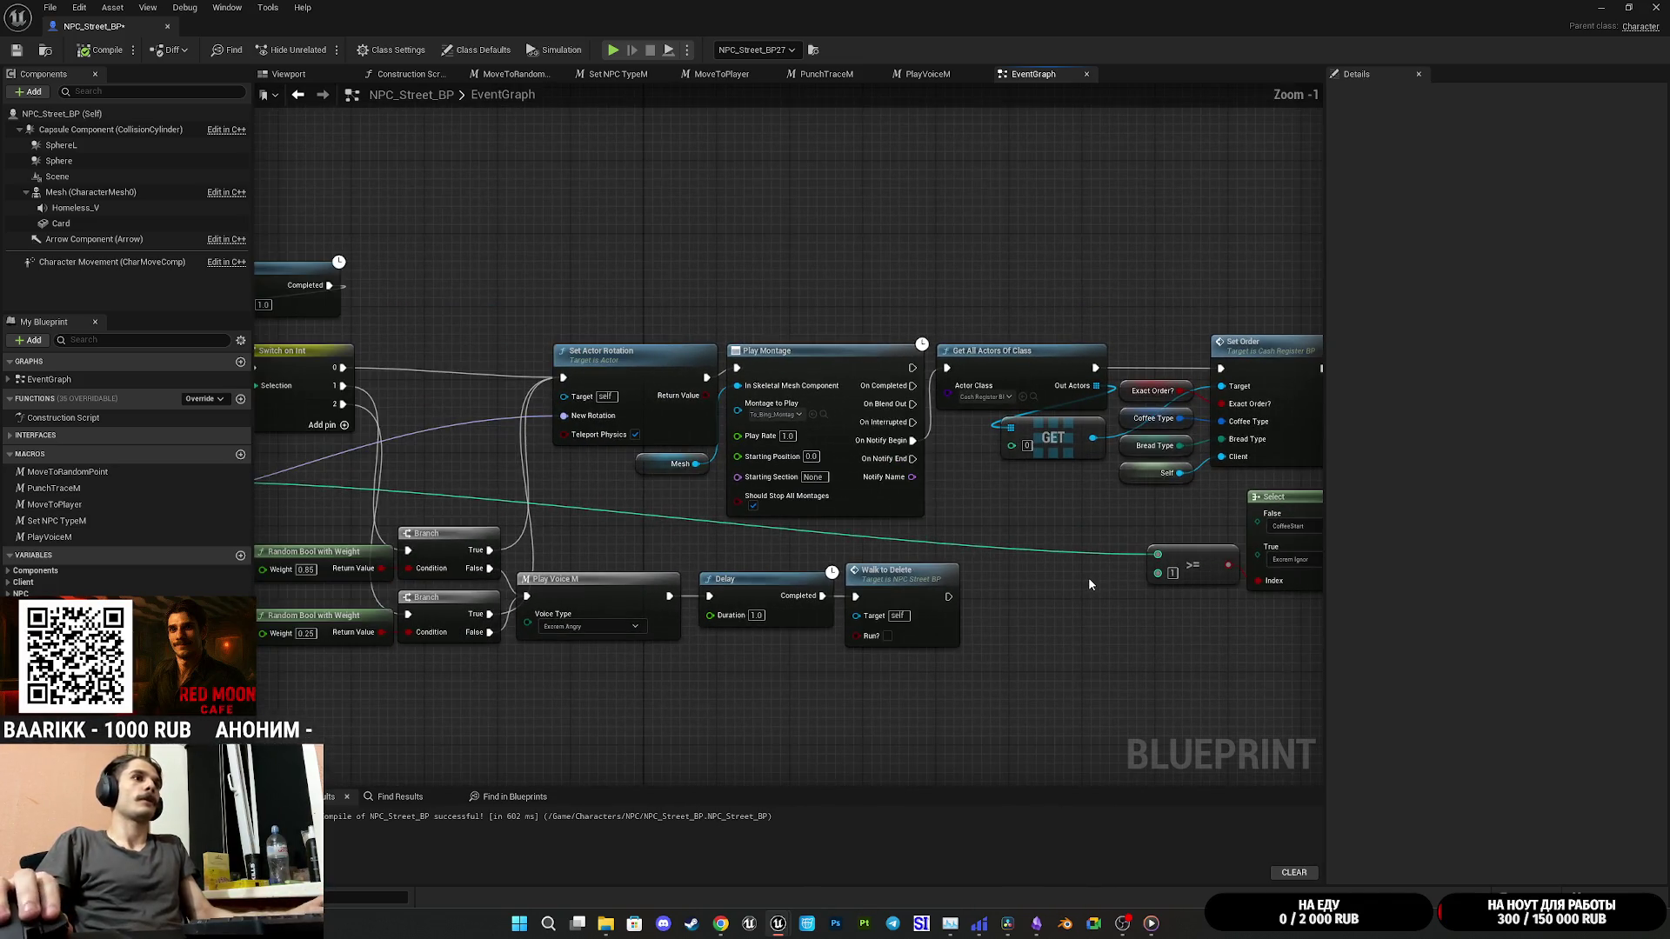
pyautogui.moveTo(1126, 588); pyautogui.dragTo(1318, 550)
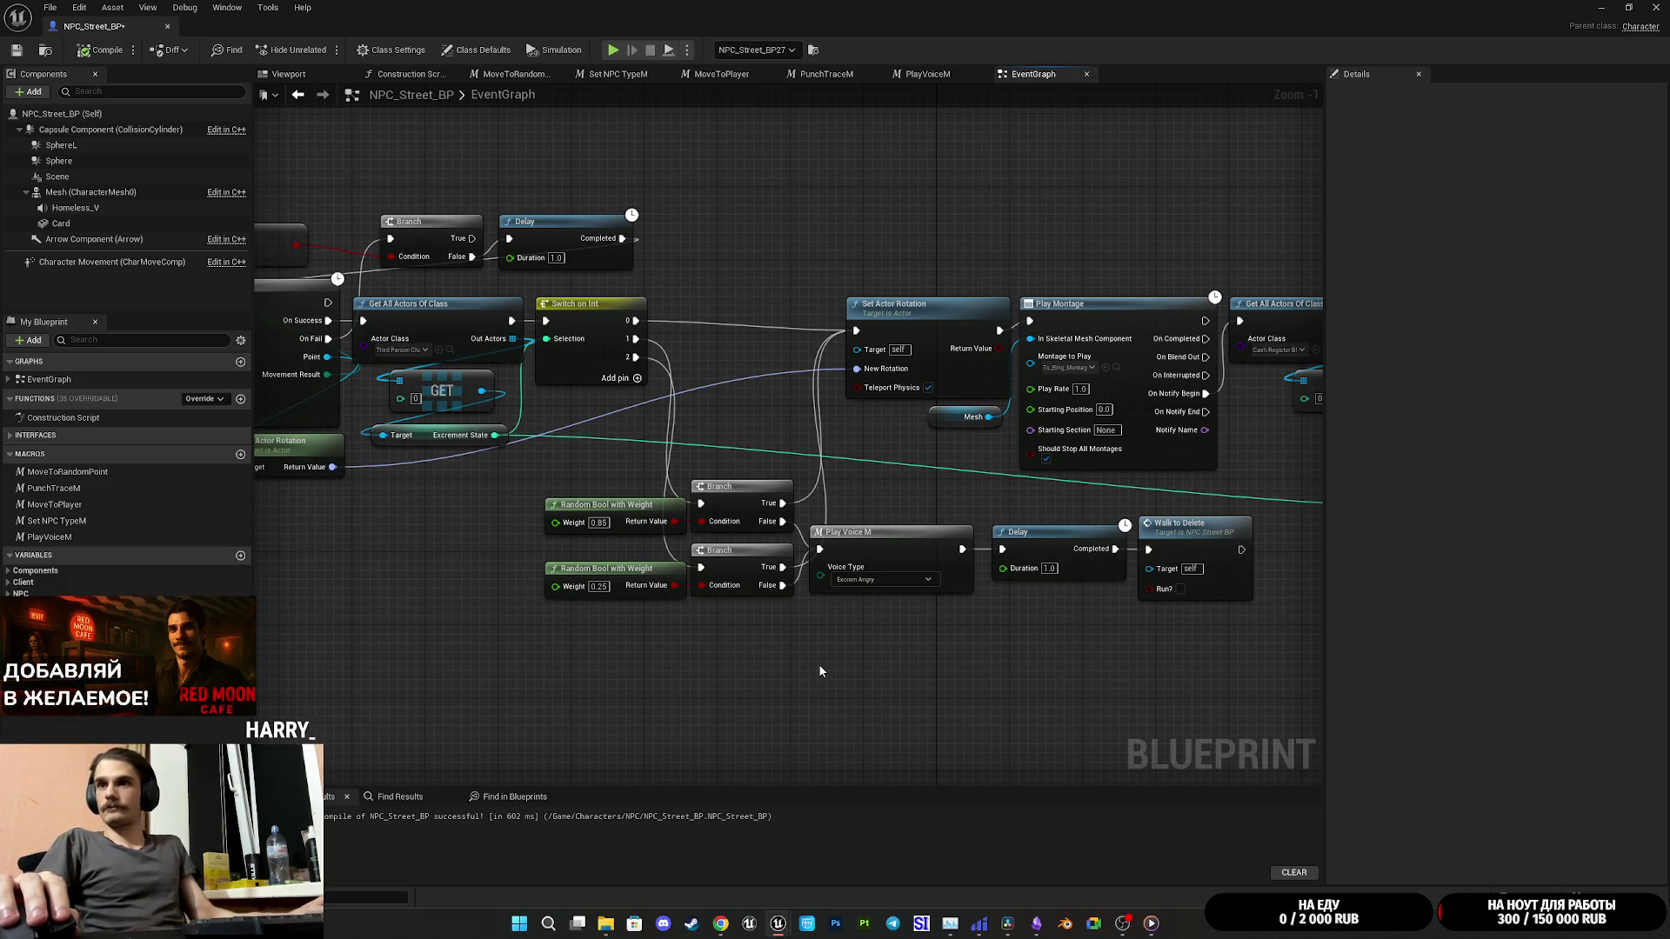
pyautogui.moveTo(902, 666); pyautogui.dragTo(760, 664)
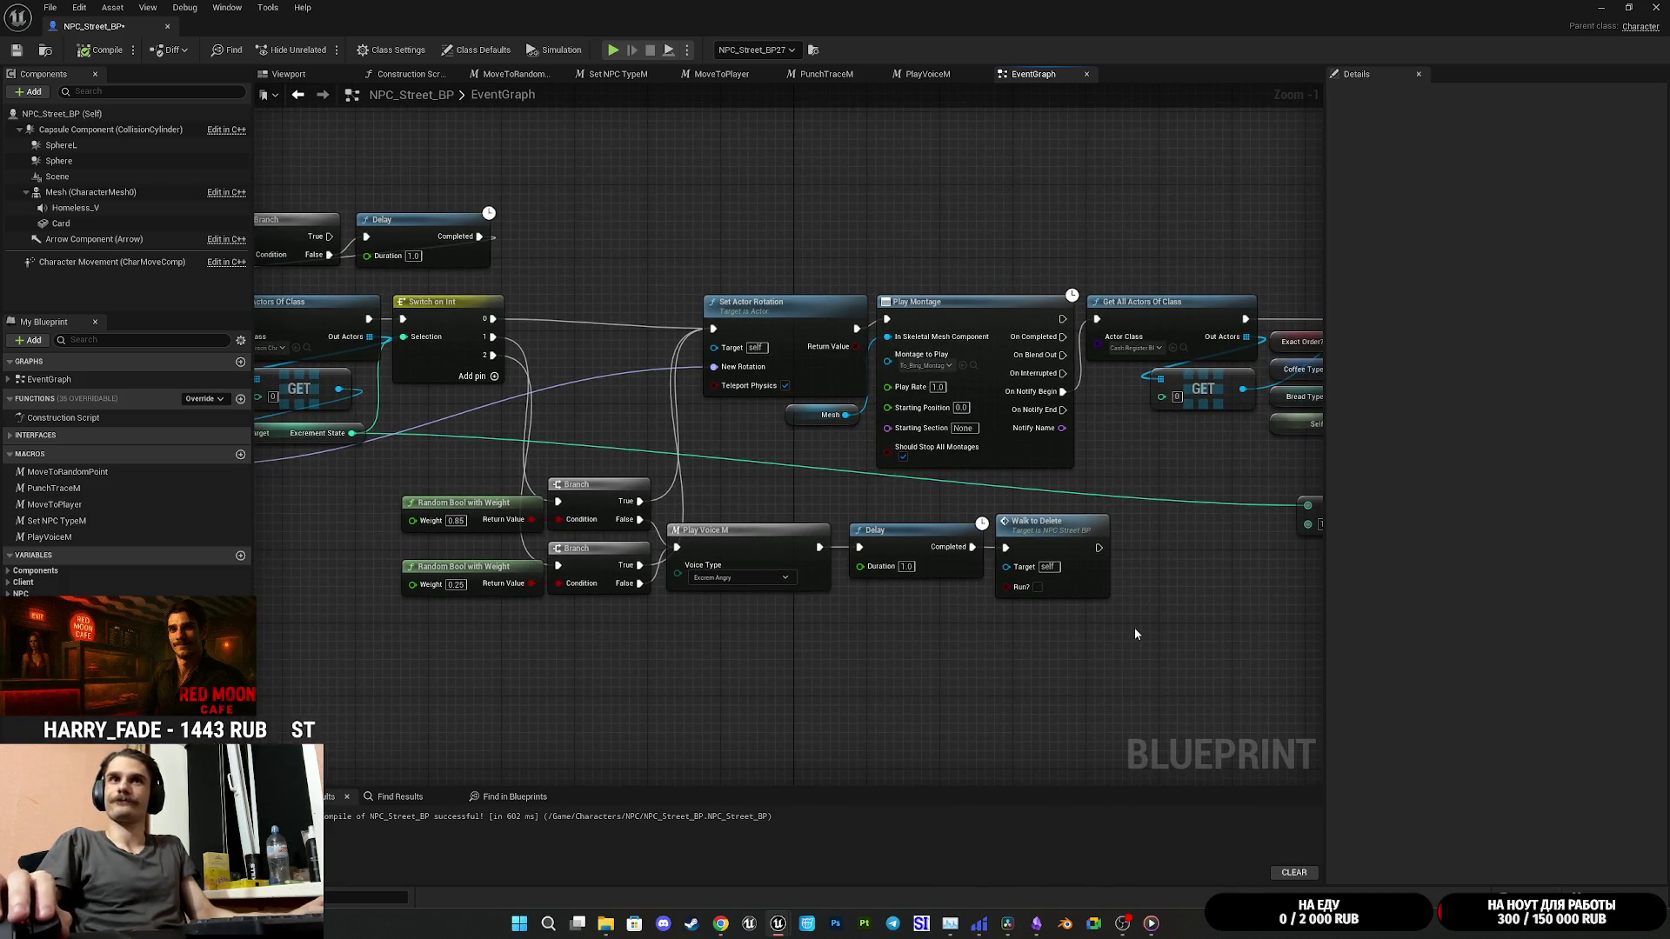
pyautogui.moveTo(1134, 628); pyautogui.dragTo(1231, 618)
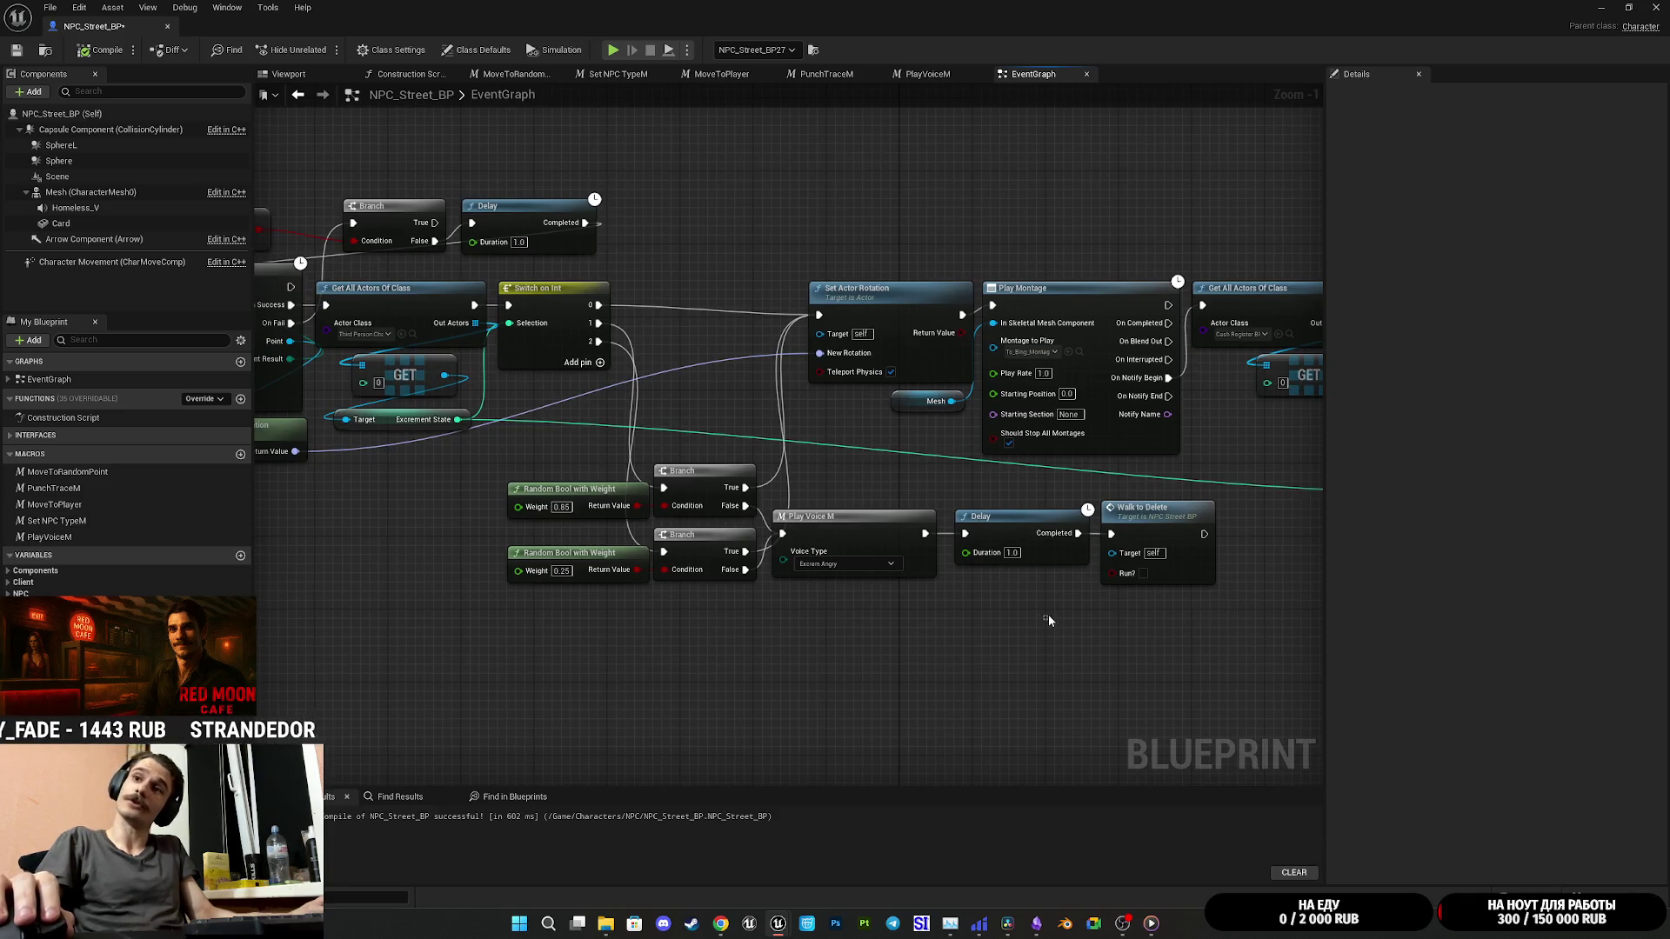
pyautogui.moveTo(1020, 604); pyautogui.dragTo(1148, 578)
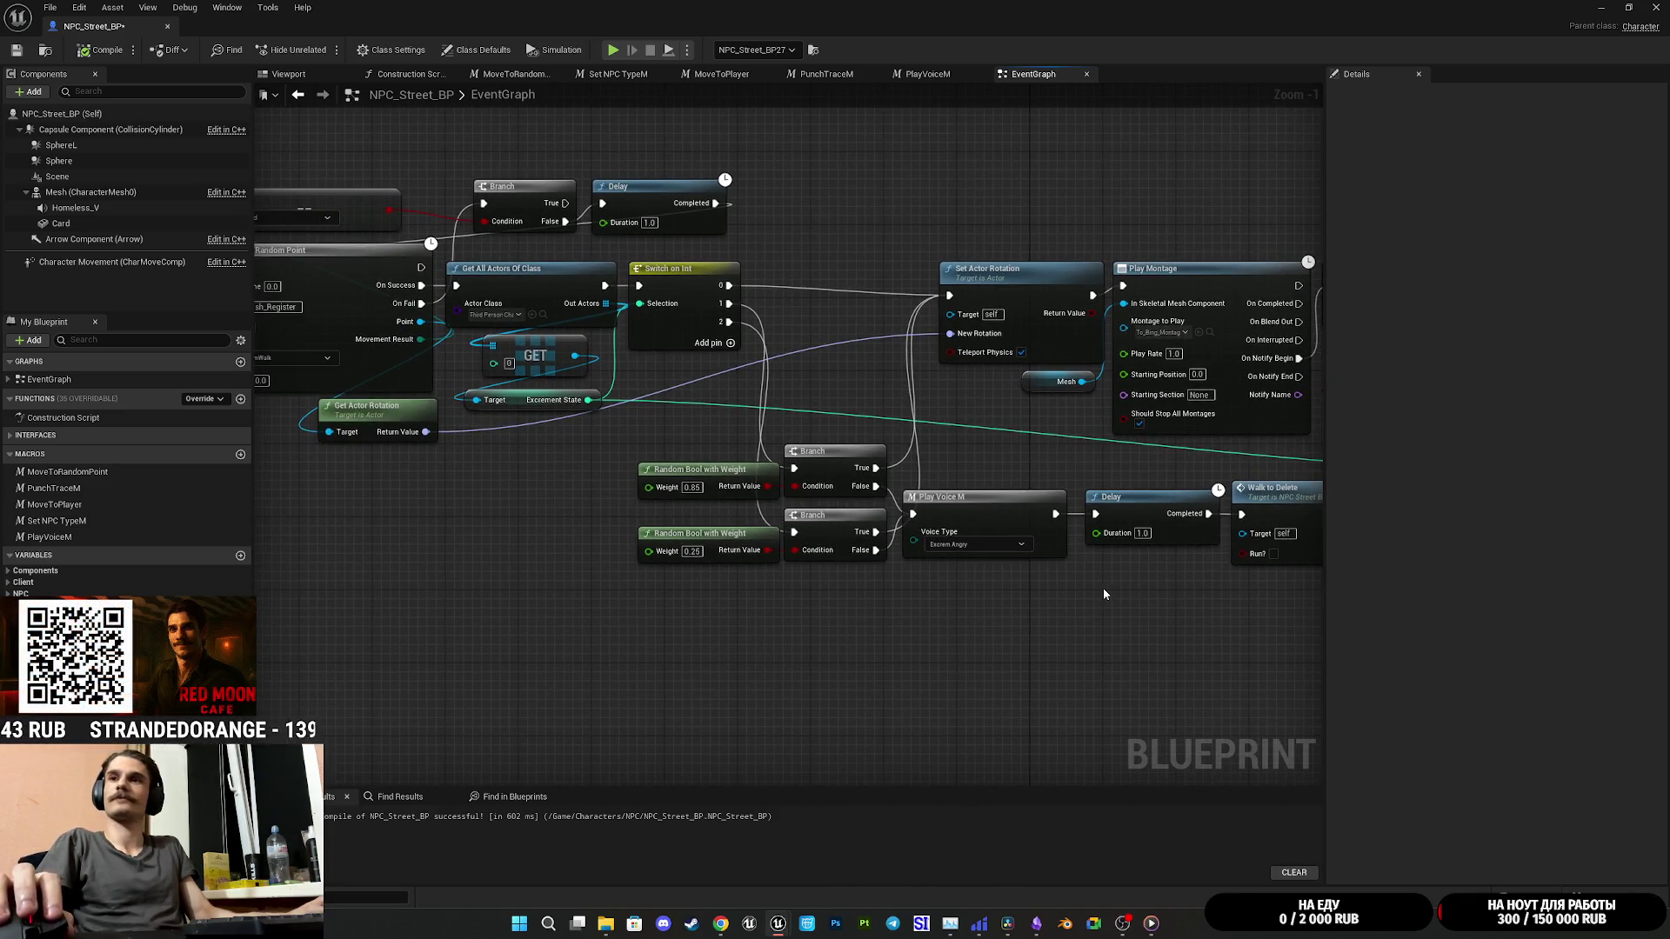
pyautogui.click(703, 527)
pyautogui.keyDown('ctrl'); pyautogui.click(703, 474); pyautogui.keyUp('ctrl')
pyautogui.scroll(1, 709, 478)
pyautogui.moveTo(713, 468); pyautogui.dragTo(702, 467)
pyautogui.click(845, 627)
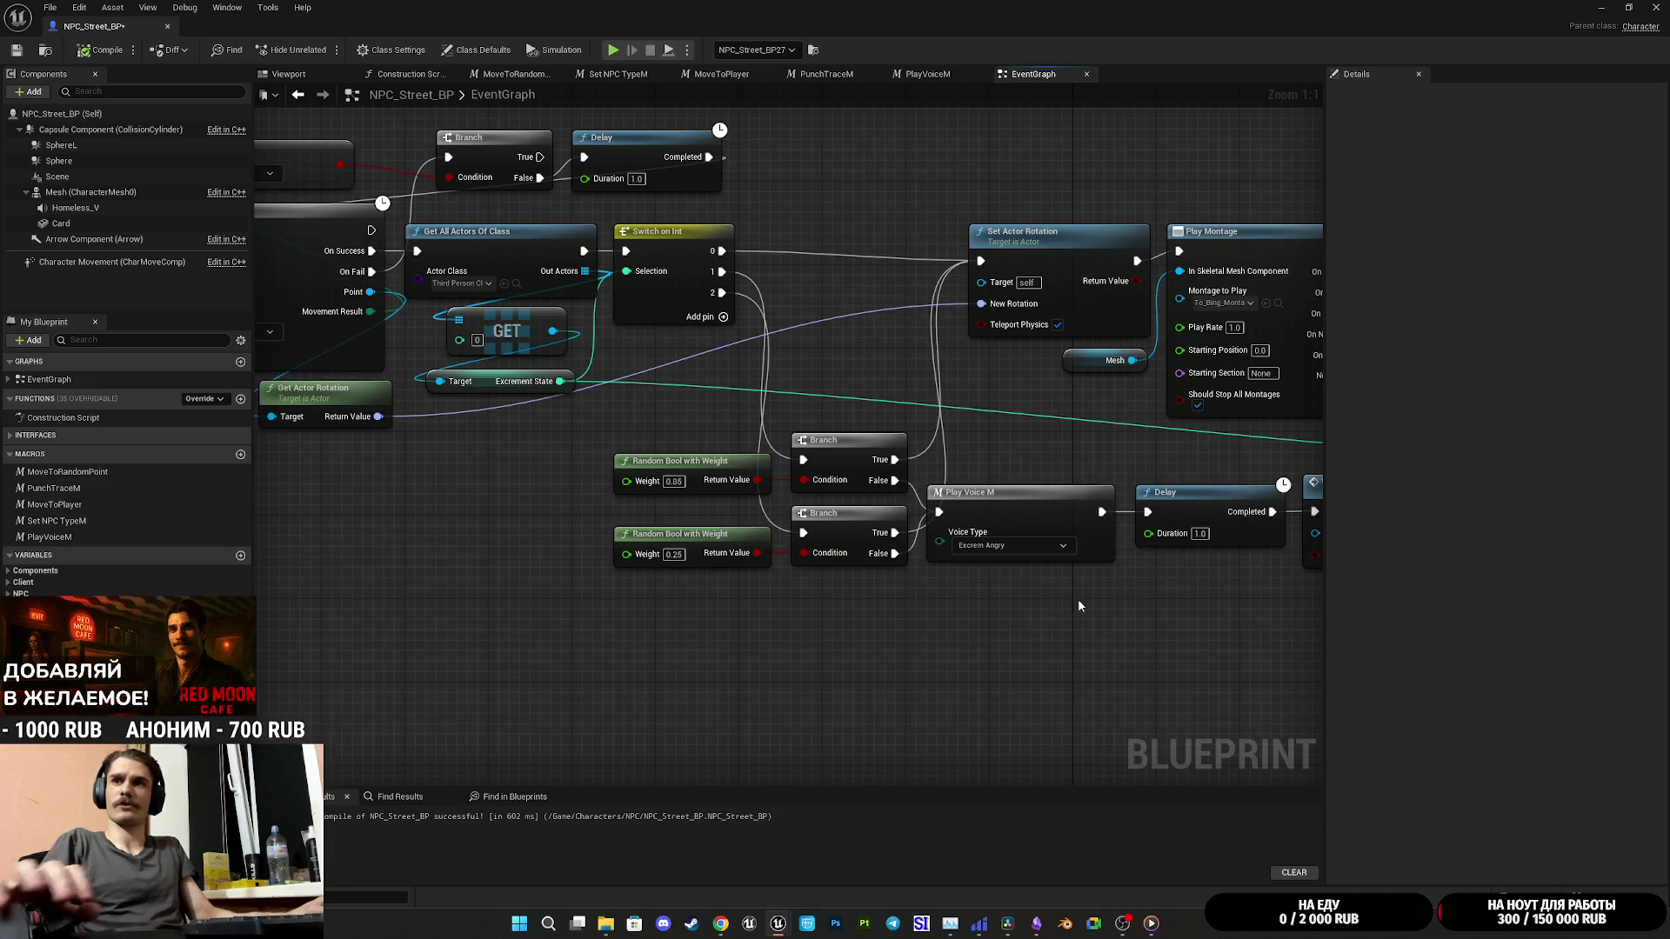
pyautogui.moveTo(993, 610)
pyautogui.mouseDown()
pyautogui.moveTo(962, 690)
pyautogui.moveTo(973, 738)
pyautogui.moveTo(804, 532)
pyautogui.mouseUp()
pyautogui.click(873, 482)
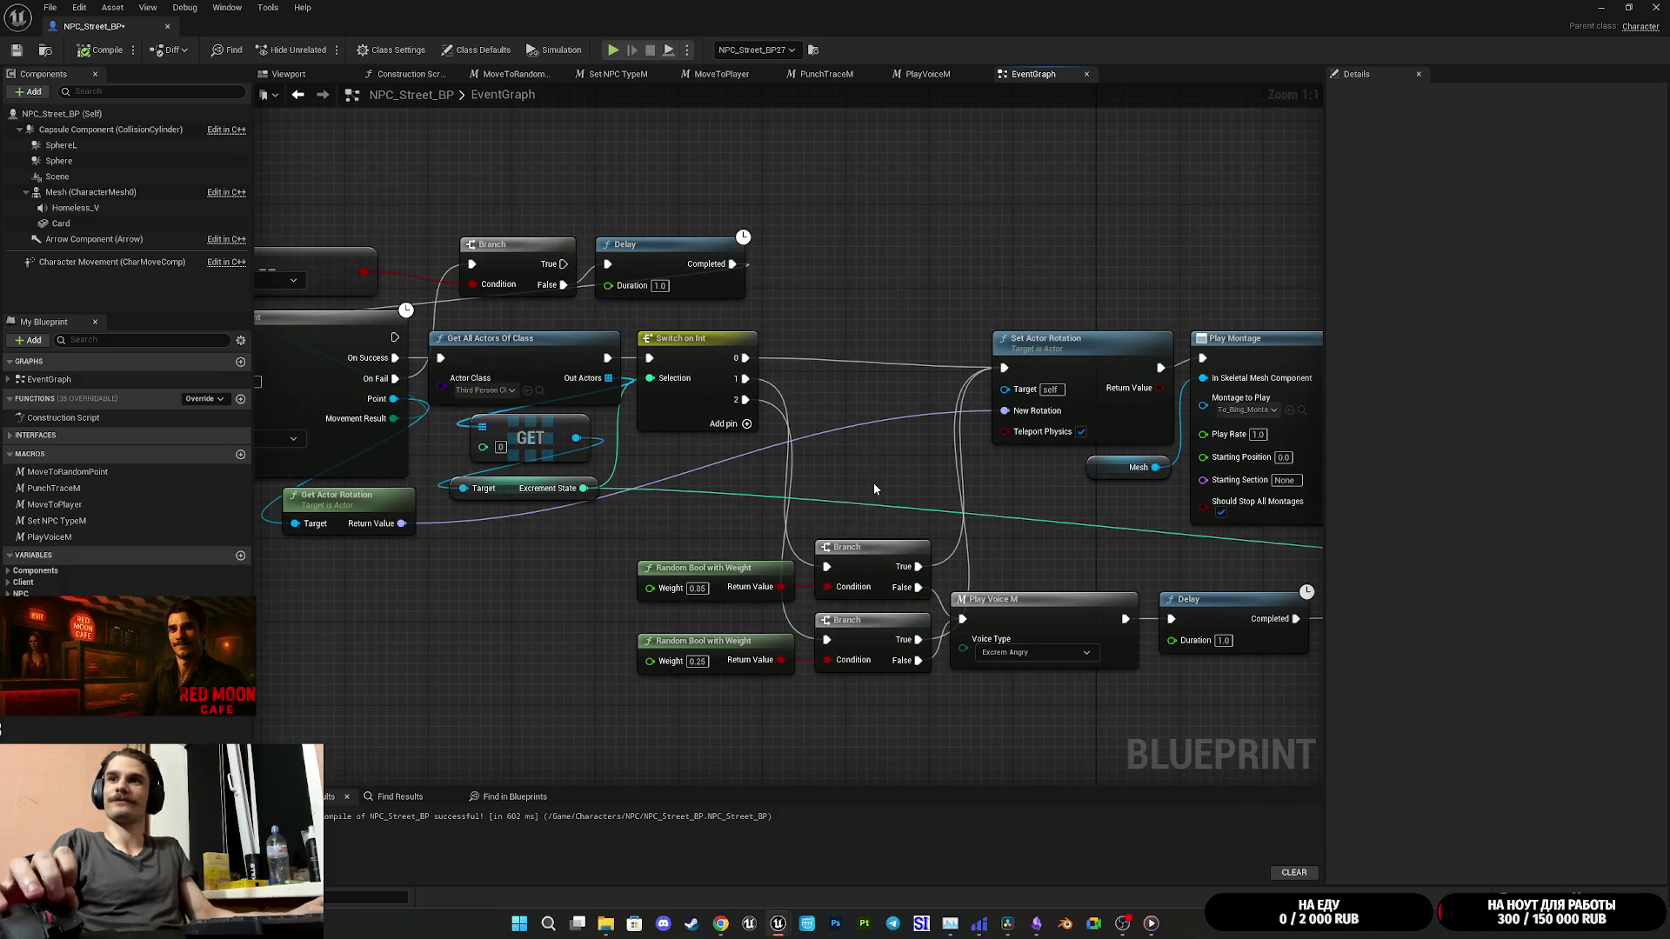
pyautogui.moveTo(885, 461); pyautogui.dragTo(880, 477)
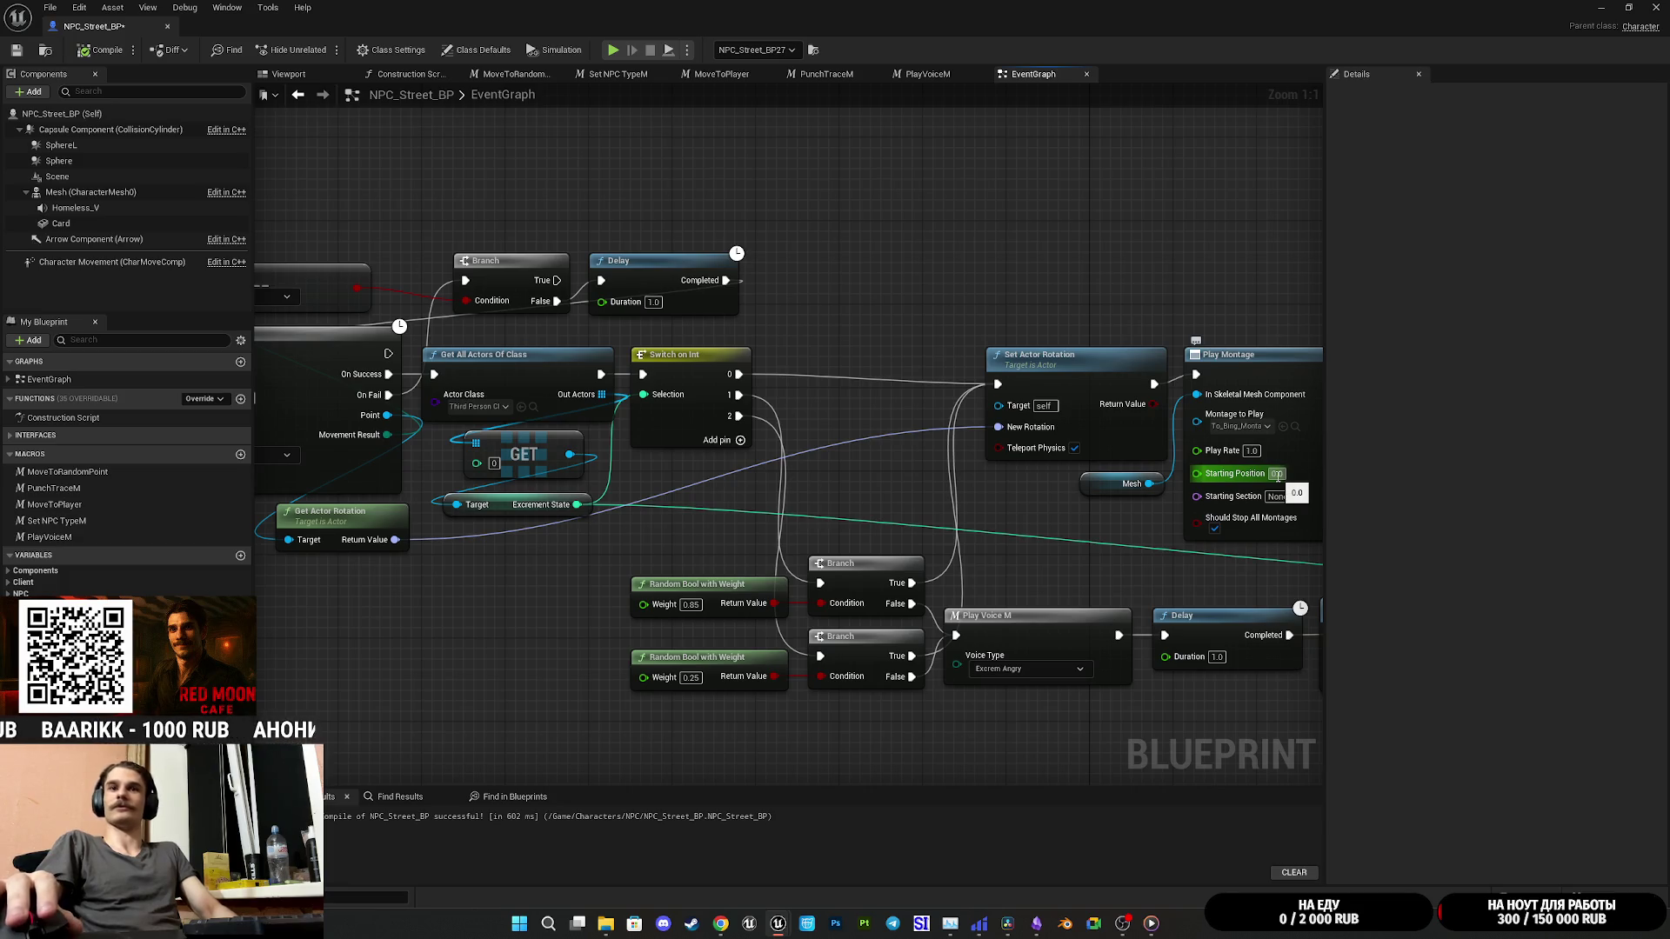
pyautogui.moveTo(1115, 249); pyautogui.dragTo(1030, 254)
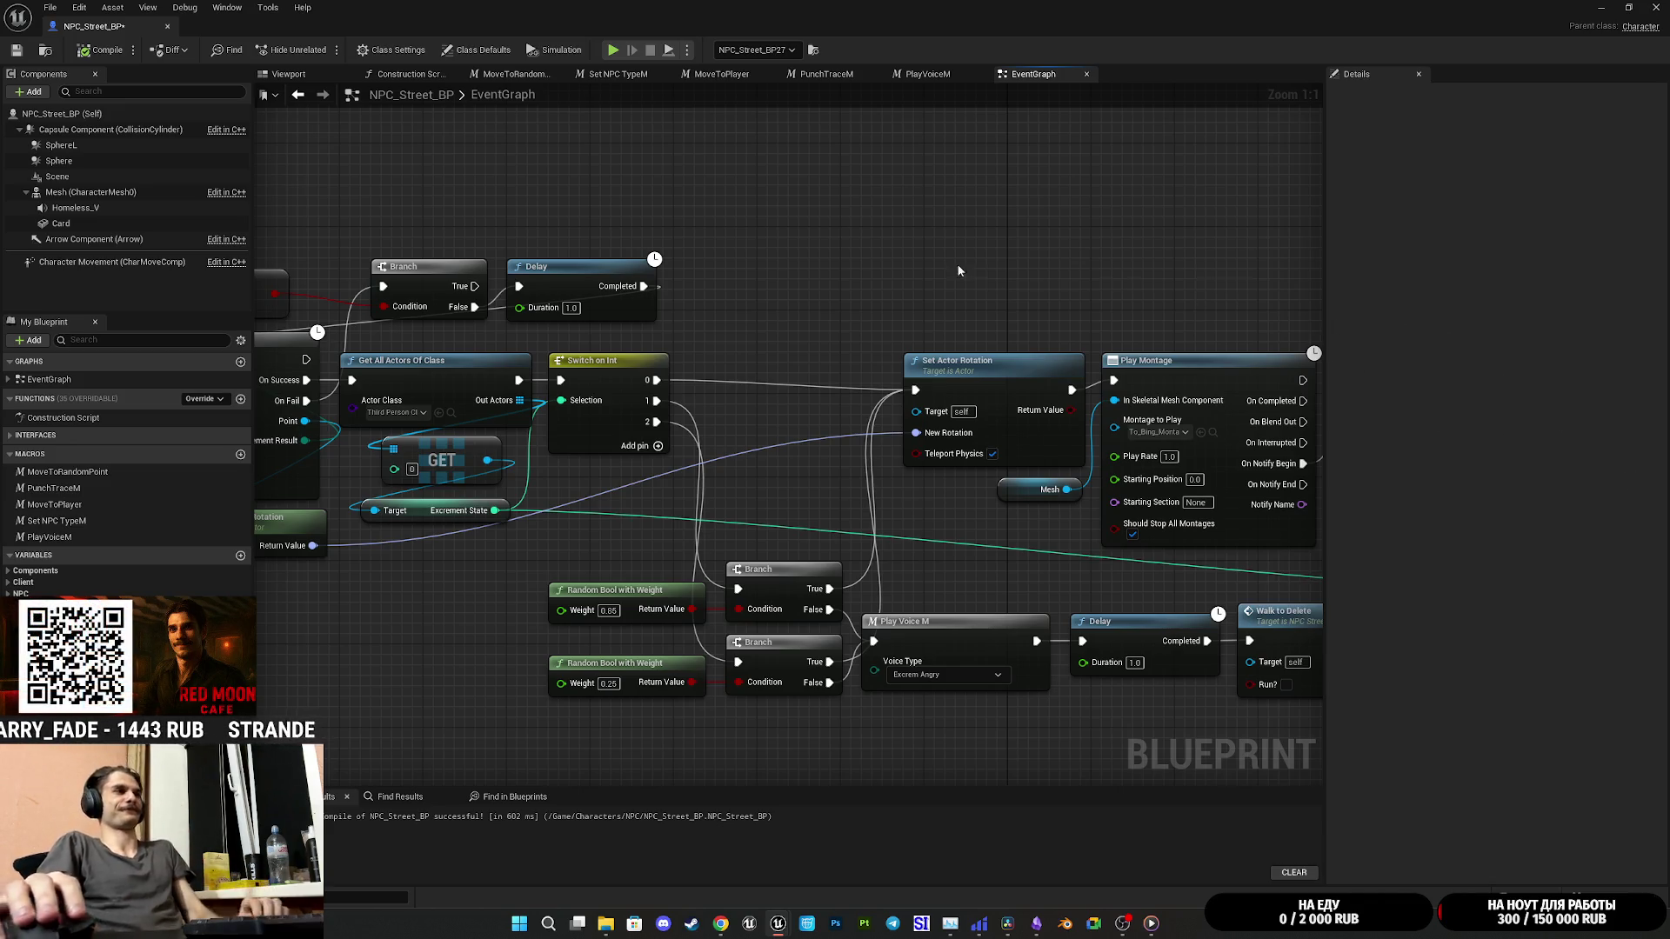
# Step: Save NPC_Street_BP twice while reviewing Play Montage, Switch on Int and Move to Random Point
pyautogui.click(16, 50)
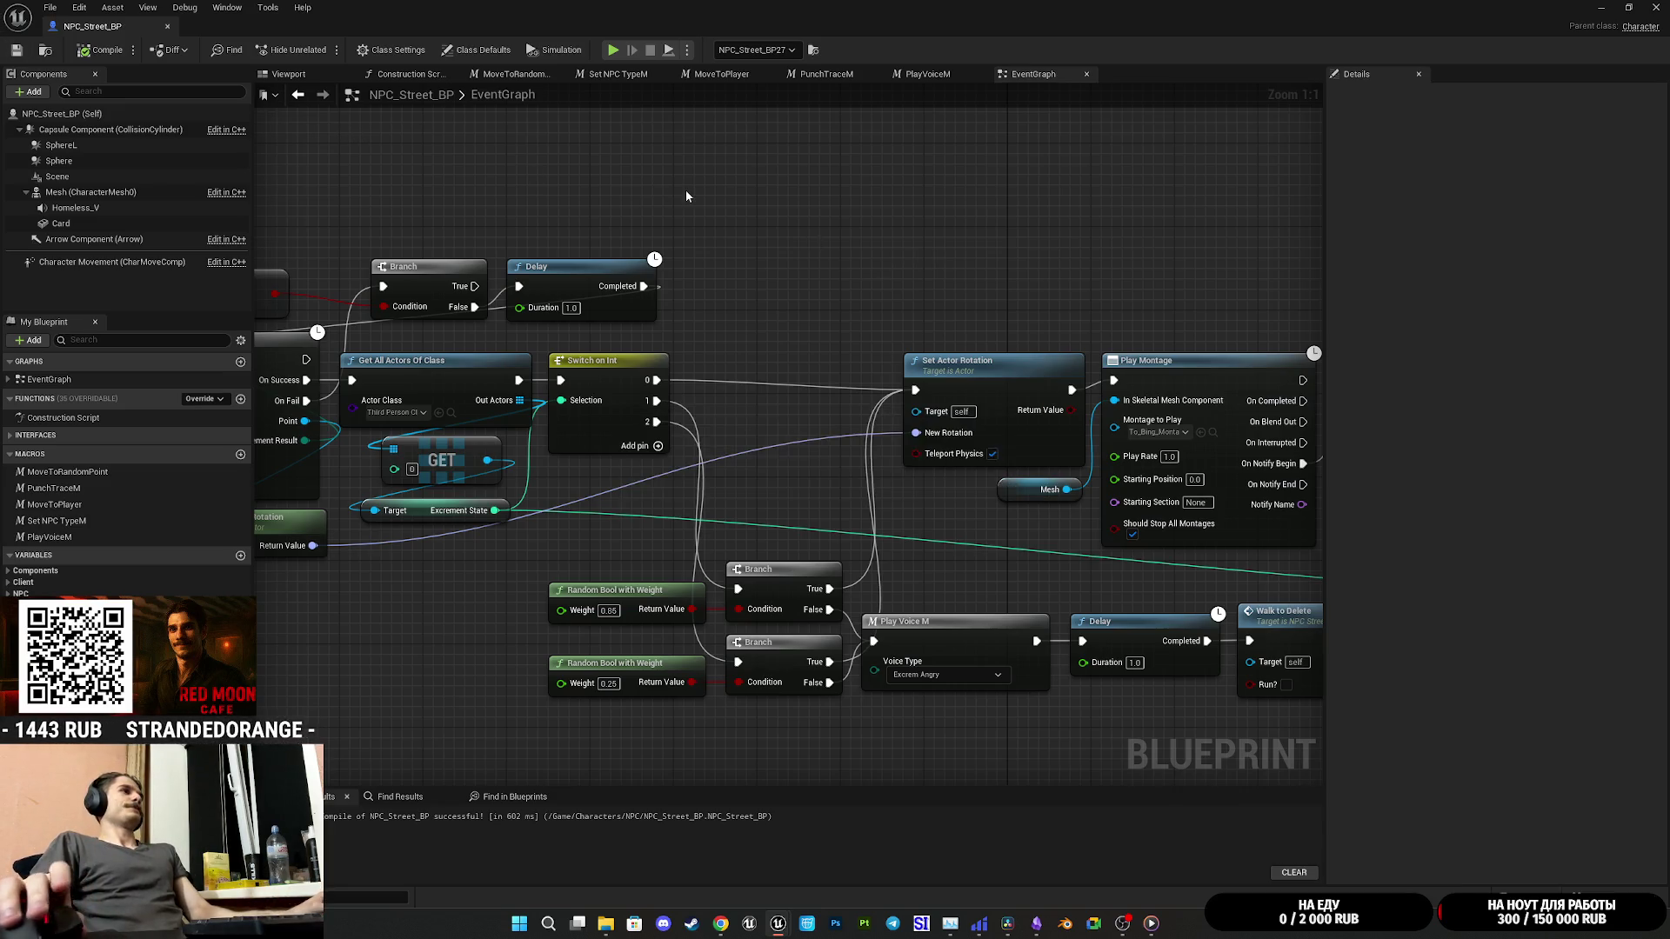
pyautogui.moveTo(707, 195)
pyautogui.mouseDown()
pyautogui.moveTo(439, 184)
pyautogui.moveTo(498, 171)
pyautogui.mouseUp()
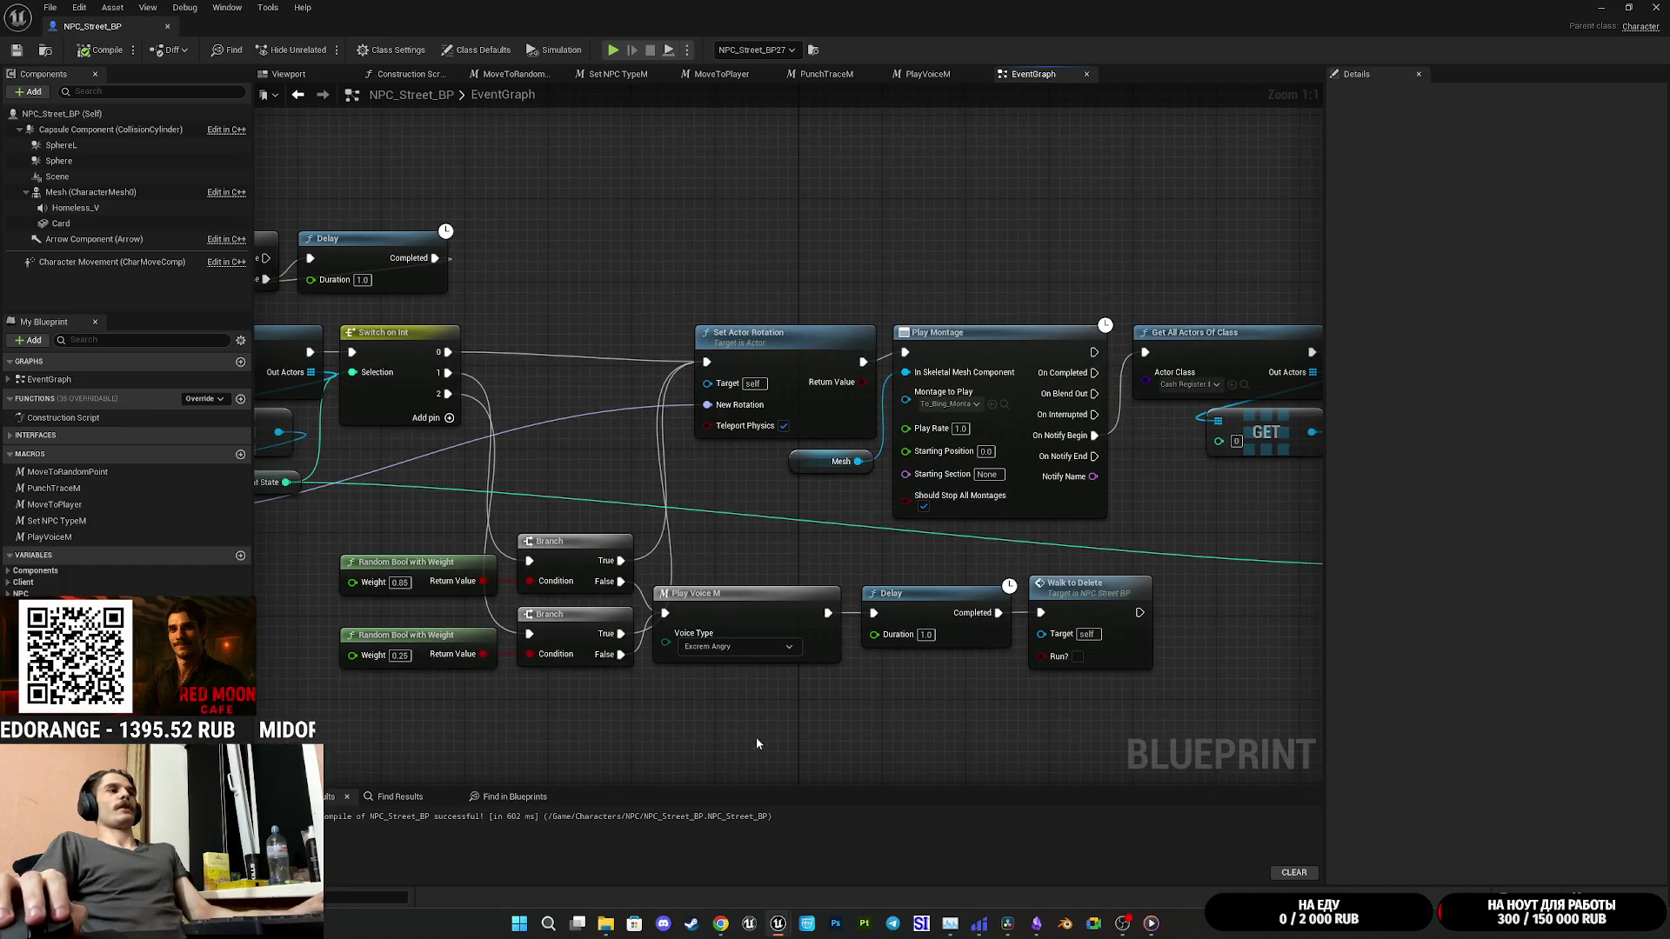
pyautogui.moveTo(768, 531)
pyautogui.mouseDown()
pyautogui.moveTo(1258, 557)
pyautogui.moveTo(602, 536)
pyautogui.moveTo(586, 504)
pyautogui.moveTo(545, 533)
pyautogui.moveTo(340, 537)
pyautogui.moveTo(626, 450)
pyautogui.mouseUp()
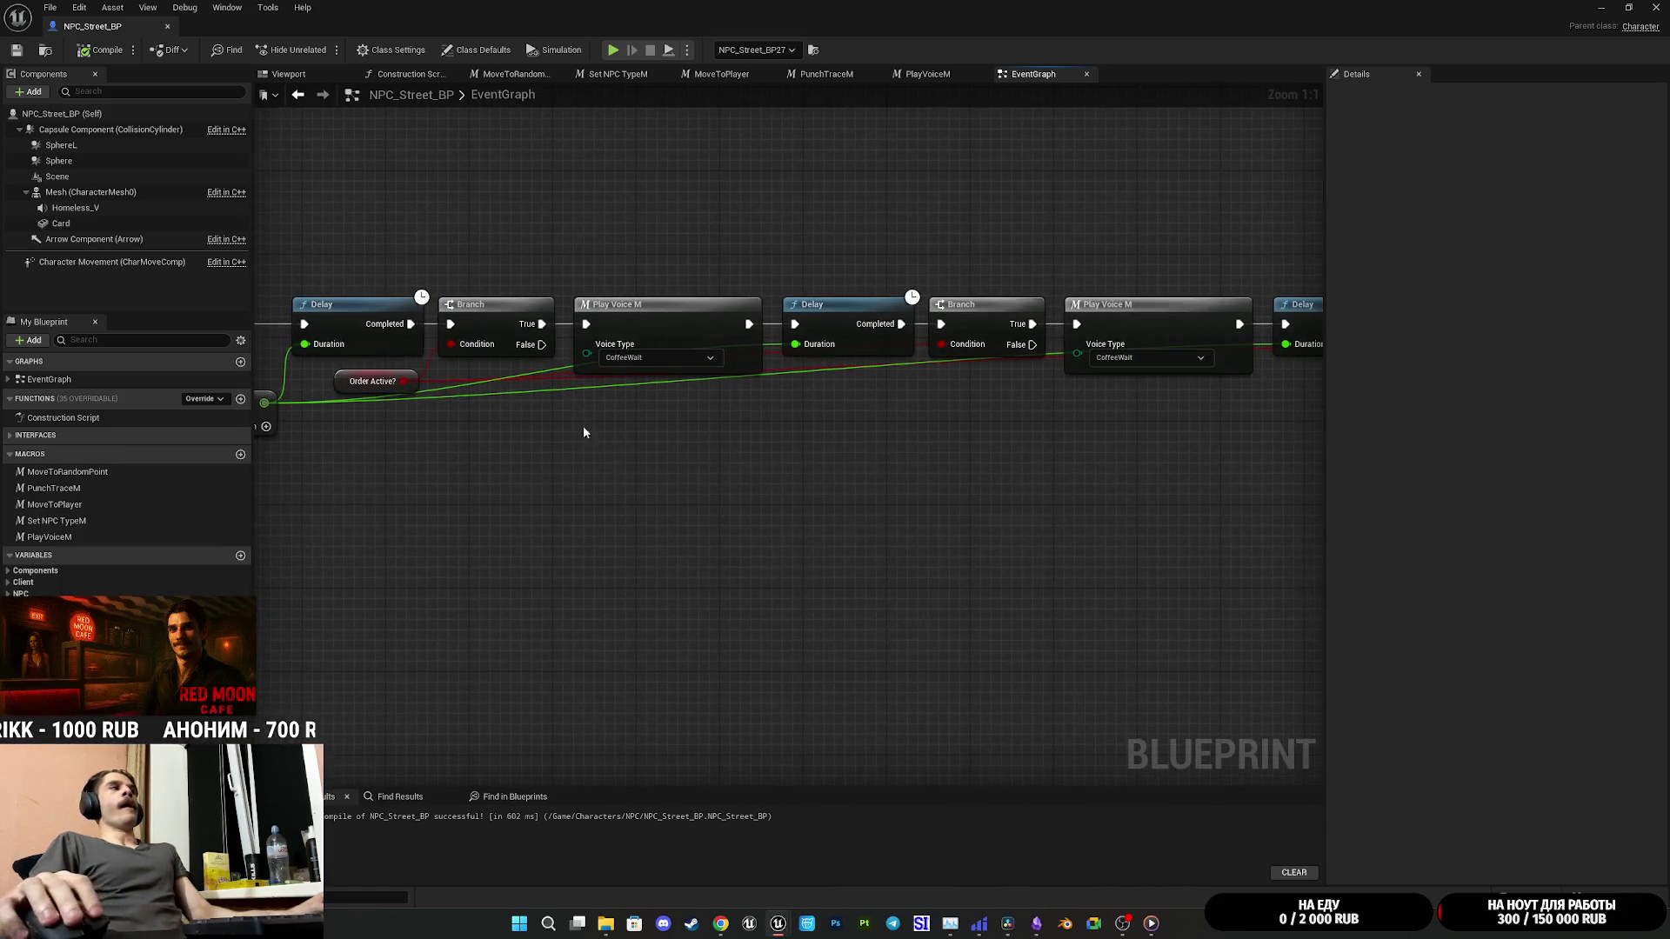
pyautogui.click(16, 50)
pyautogui.moveTo(487, 234)
pyautogui.mouseDown()
pyautogui.moveTo(1264, 305)
pyautogui.moveTo(1312, 326)
pyautogui.mouseUp()
pyautogui.moveTo(903, 315); pyautogui.dragTo(1201, 313)
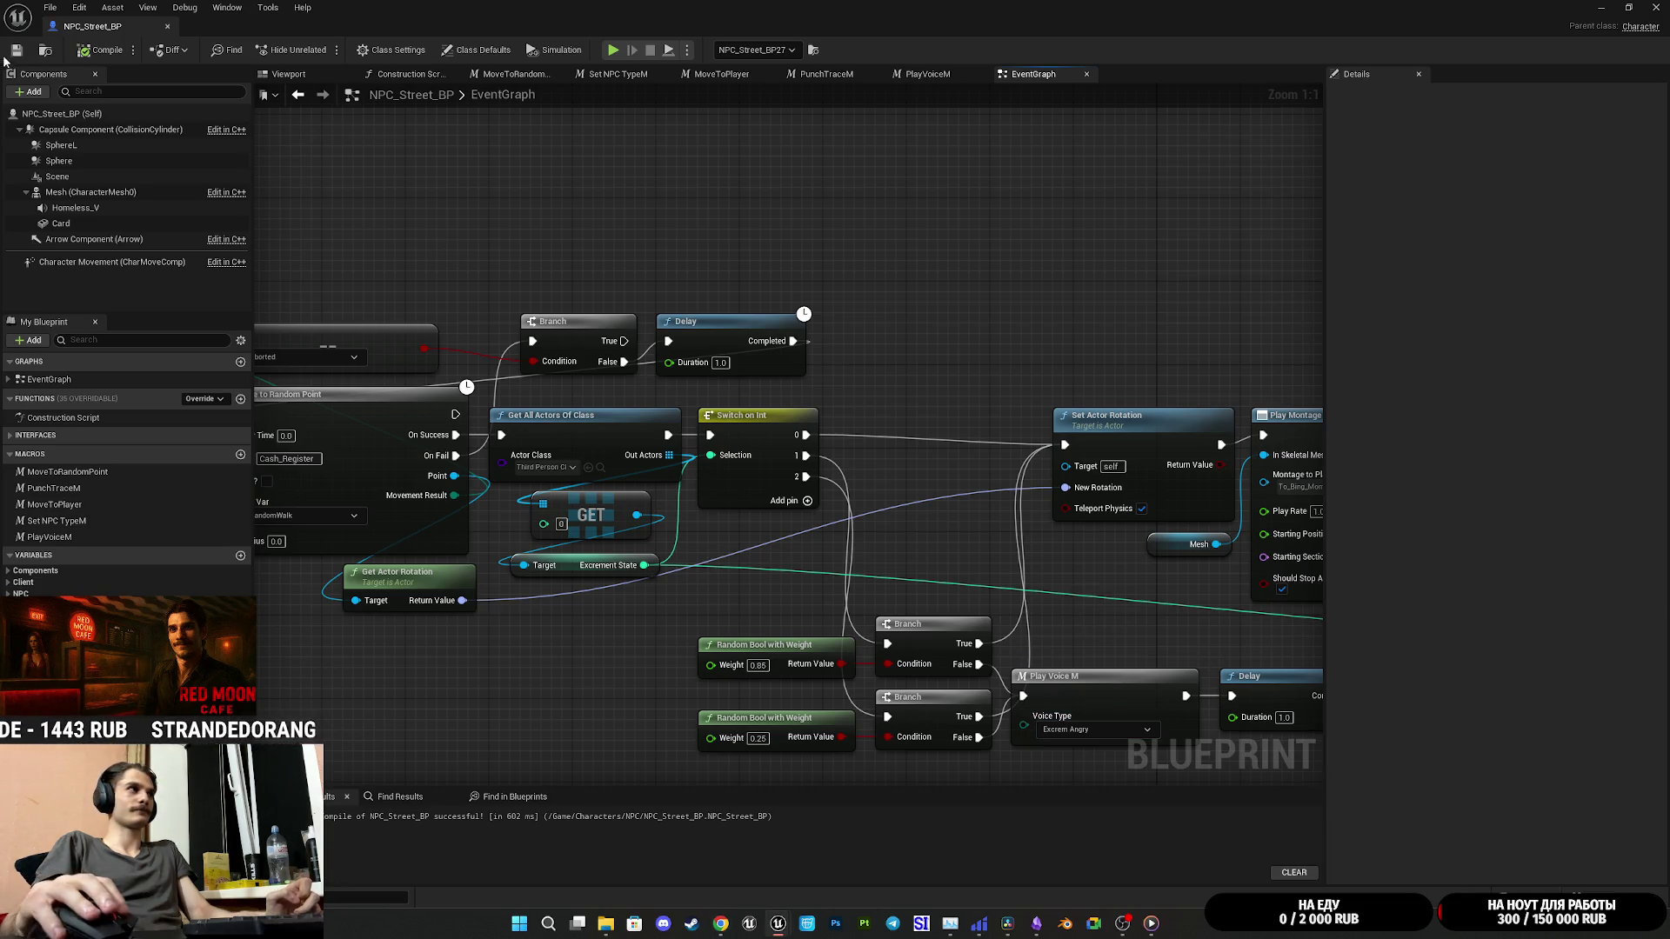
# Step: Center the lower voice chain and box-select Random Bool, Branch, Play Voice M, Delay and Walk to Delete
pyautogui.moveTo(986, 268); pyautogui.dragTo(681, 247)
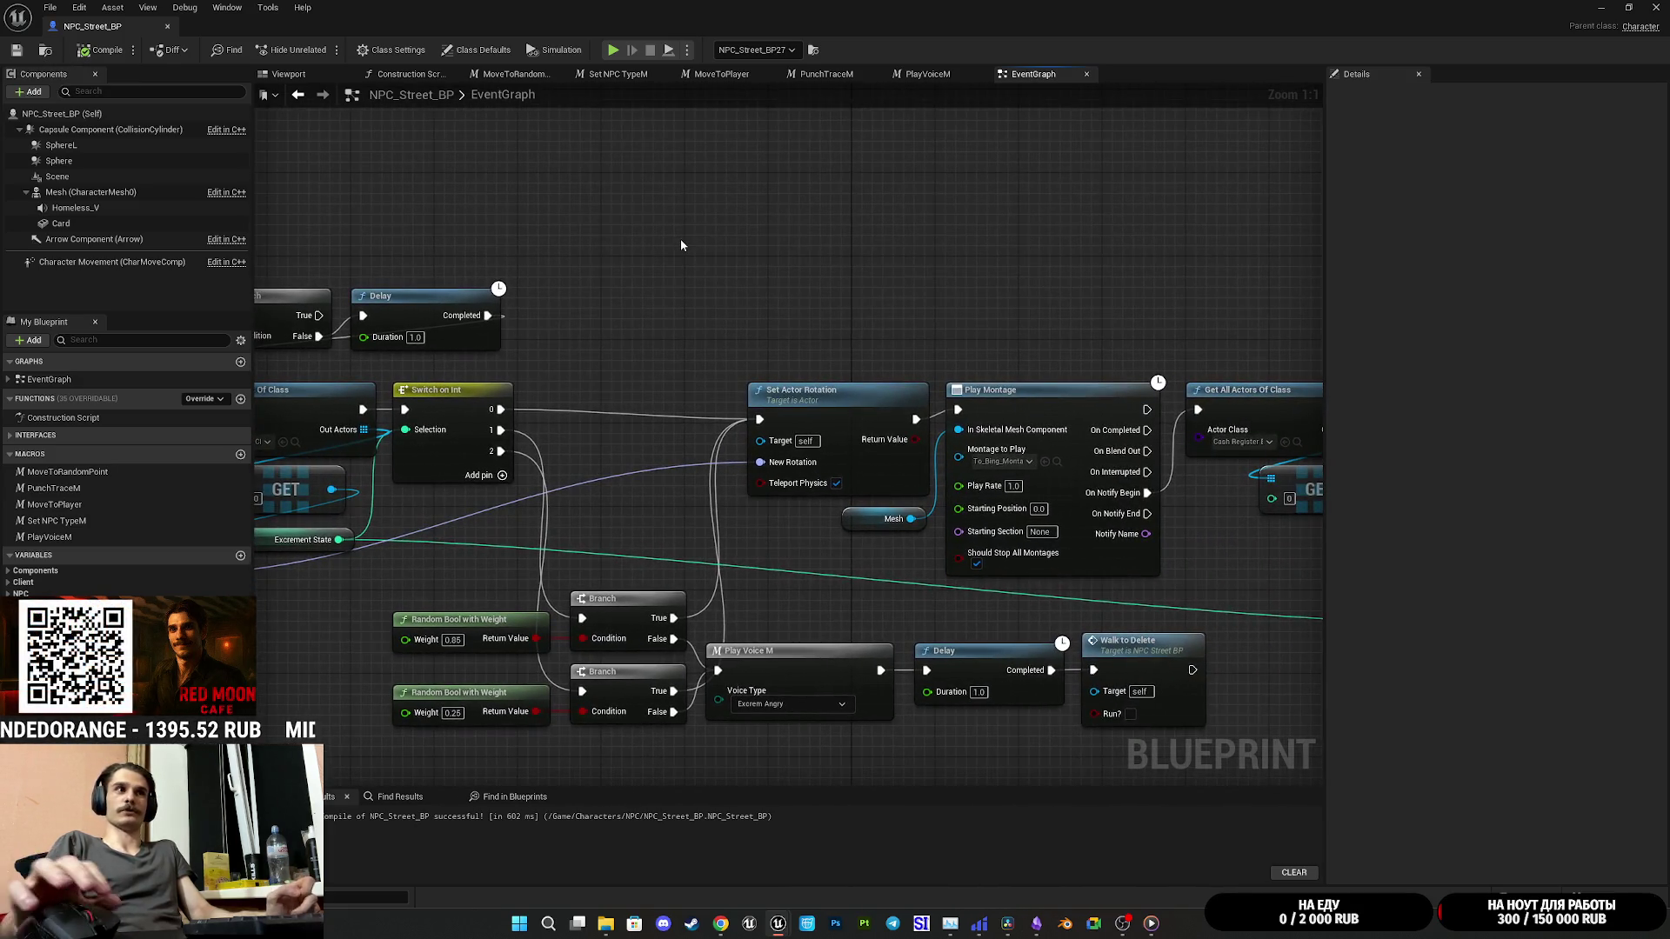
pyautogui.moveTo(976, 275)
pyautogui.mouseDown()
pyautogui.moveTo(757, 250)
pyautogui.moveTo(870, 298)
pyautogui.moveTo(1182, 505)
pyautogui.moveTo(824, 550)
pyautogui.mouseUp()
pyautogui.moveTo(728, 531)
pyautogui.mouseDown()
pyautogui.moveTo(592, 518)
pyautogui.moveTo(784, 567)
pyautogui.moveTo(791, 586)
pyautogui.mouseUp()
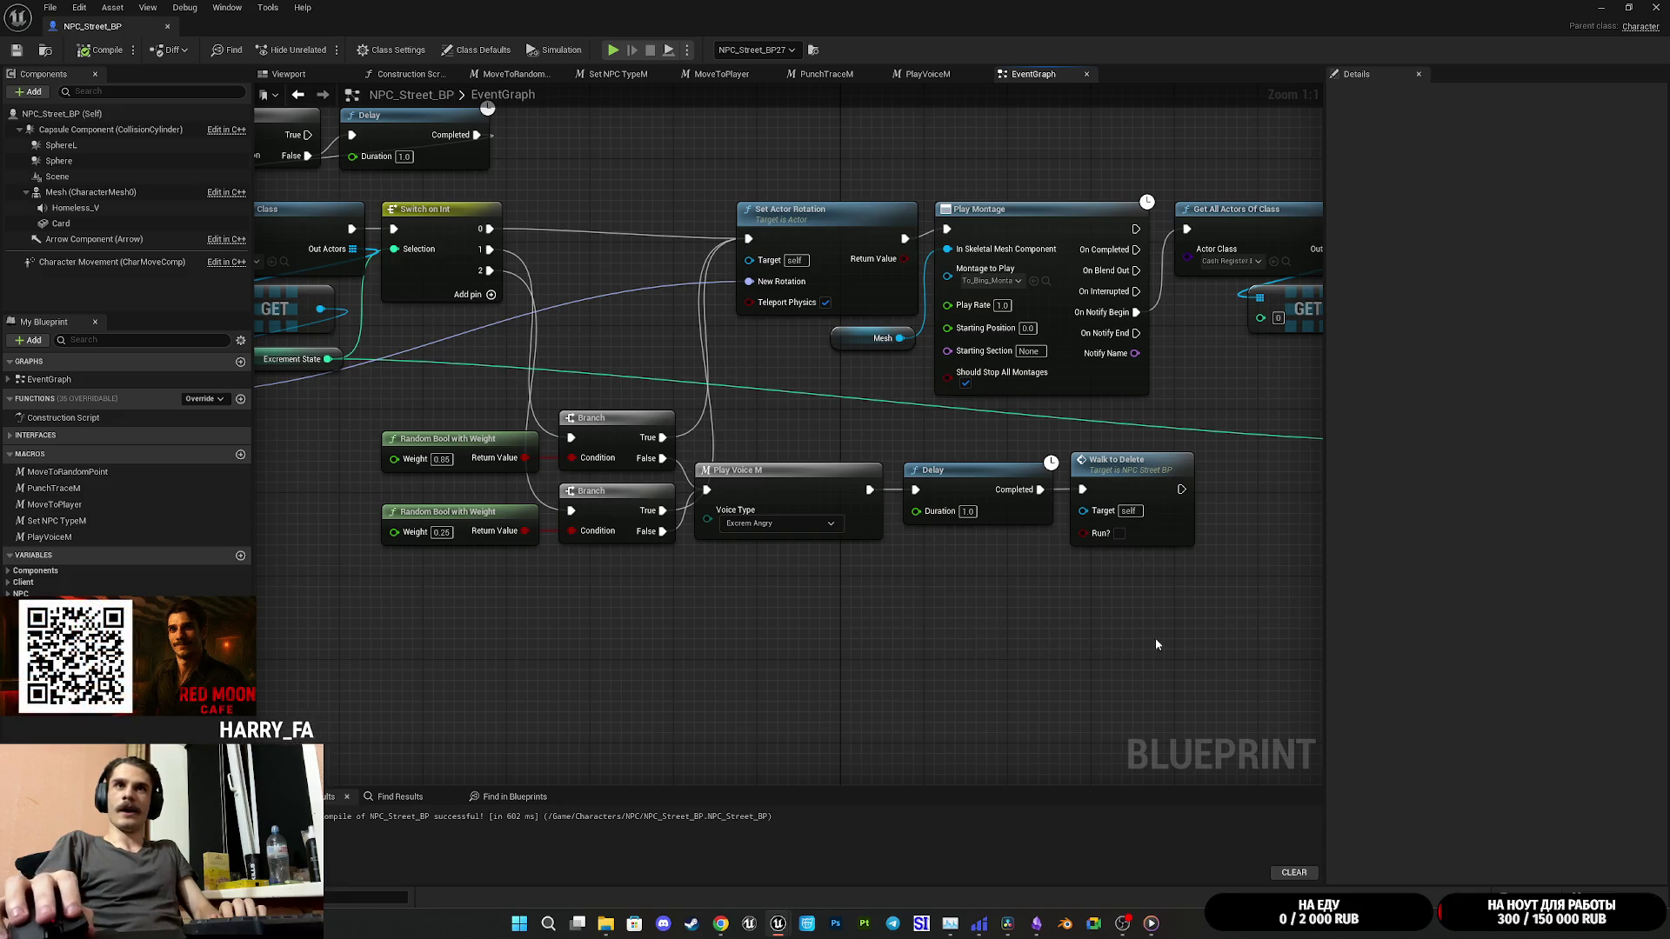
pyautogui.moveTo(1157, 637)
pyautogui.mouseDown()
pyautogui.moveTo(1173, 648)
pyautogui.moveTo(1105, 612)
pyautogui.moveTo(1122, 614)
pyautogui.mouseUp()
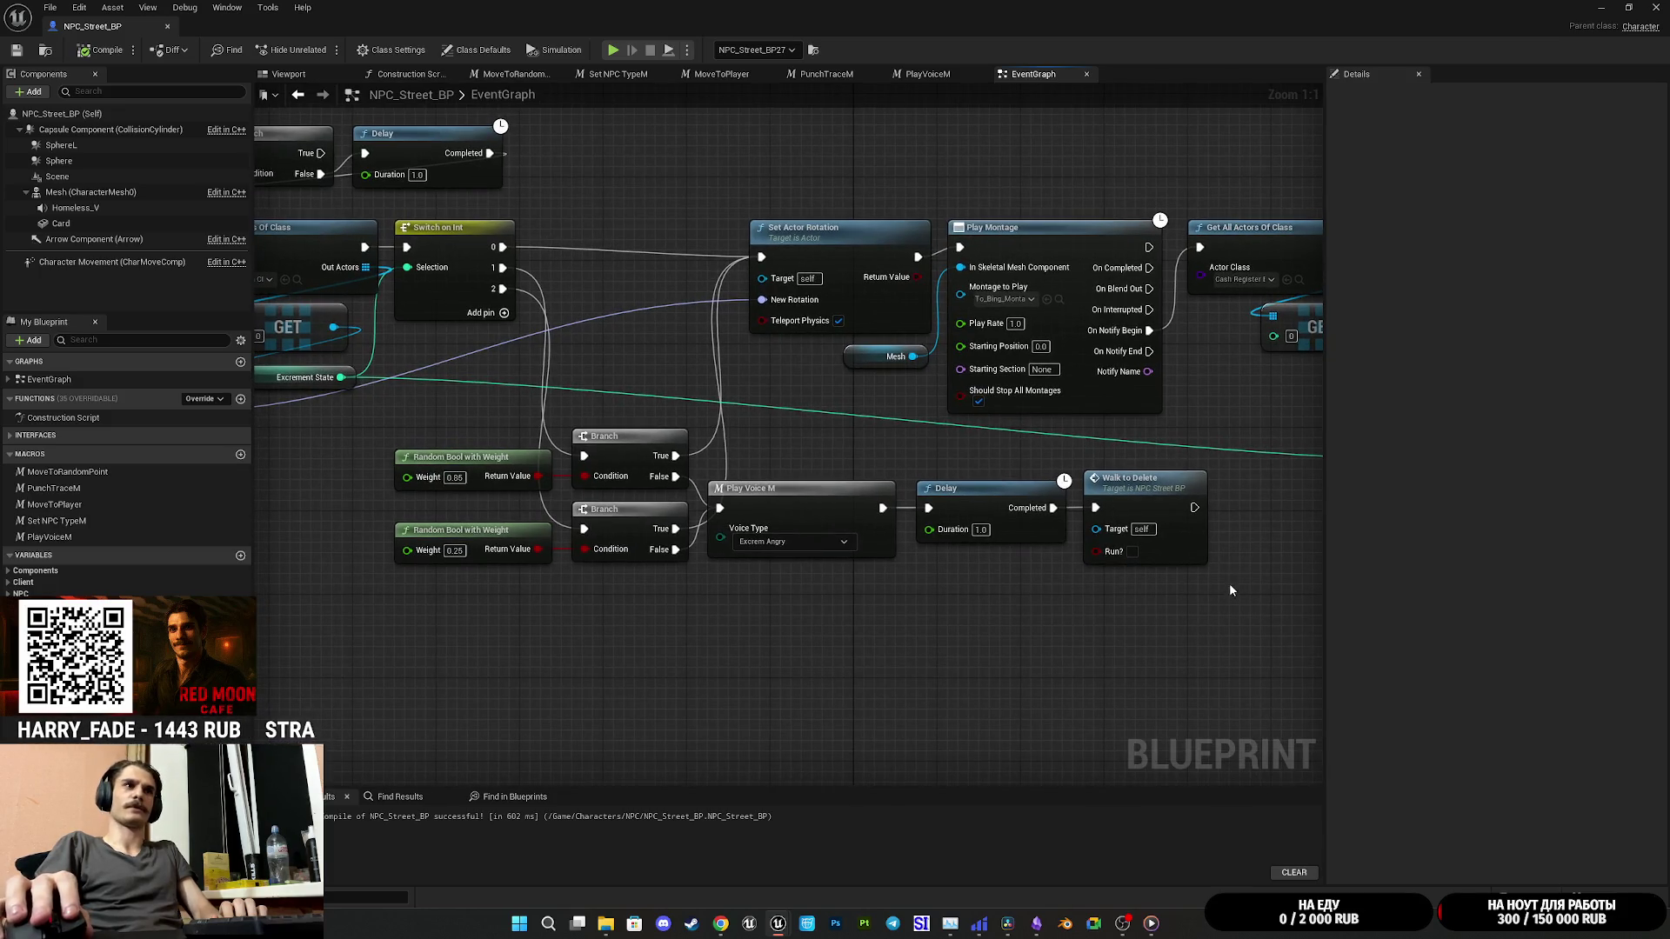
pyautogui.moveTo(1219, 579); pyautogui.dragTo(423, 441)
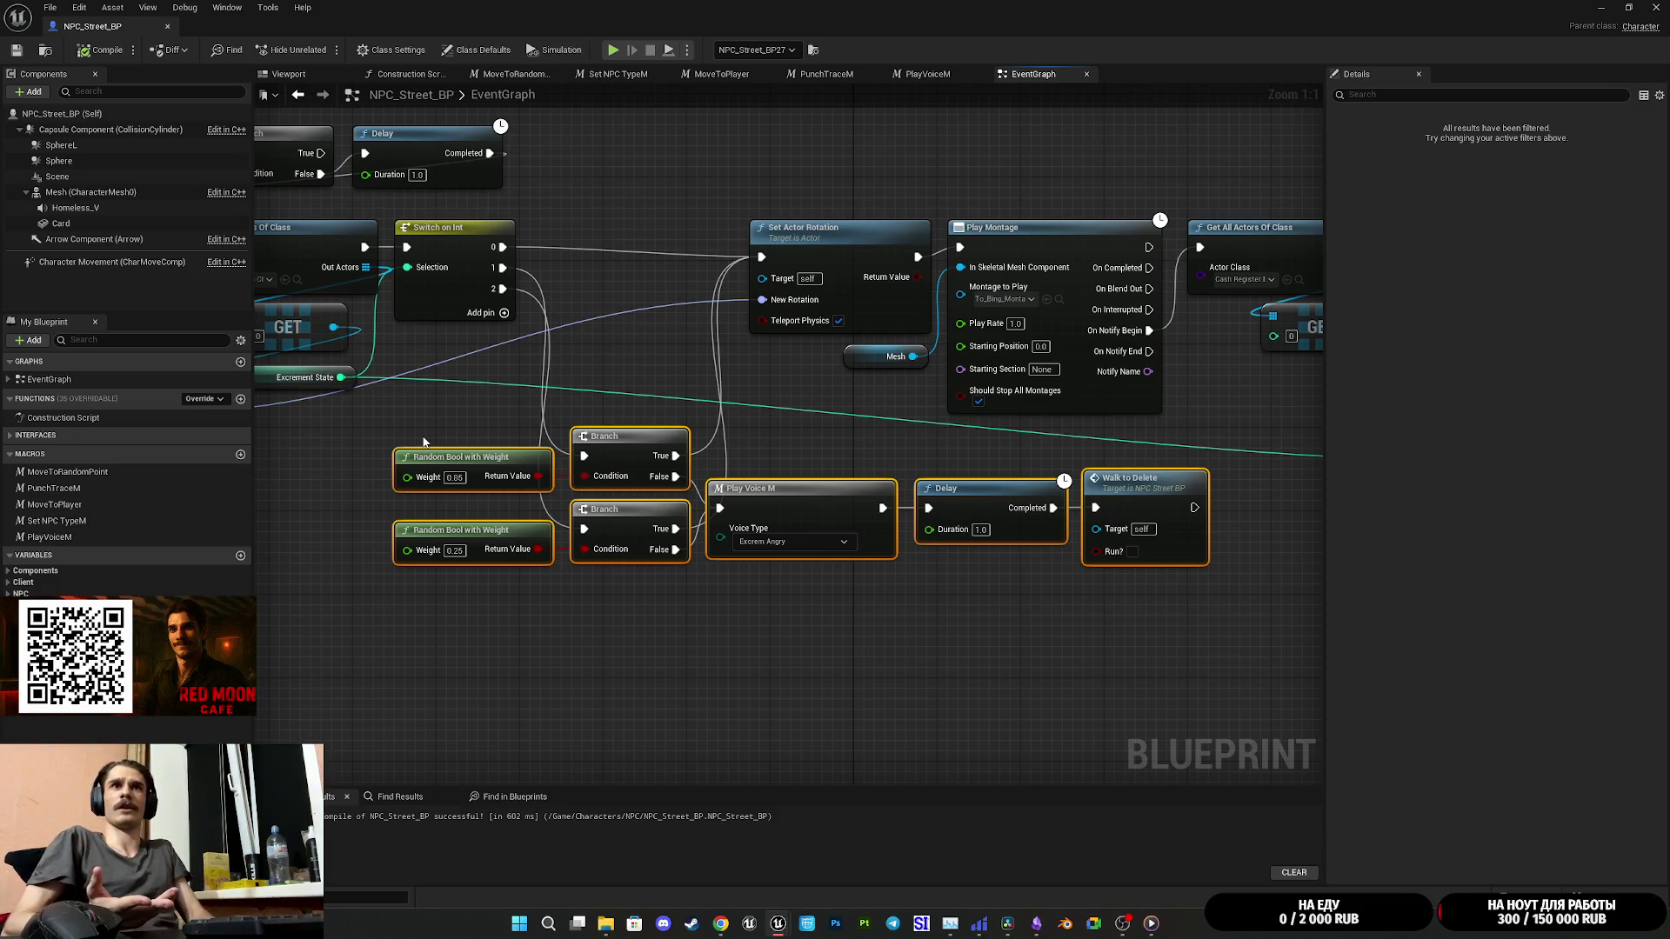
# Step: Deselect the voice, Delay and Walk to Delete nodes and pan the graph to the right
pyautogui.click(922, 616)
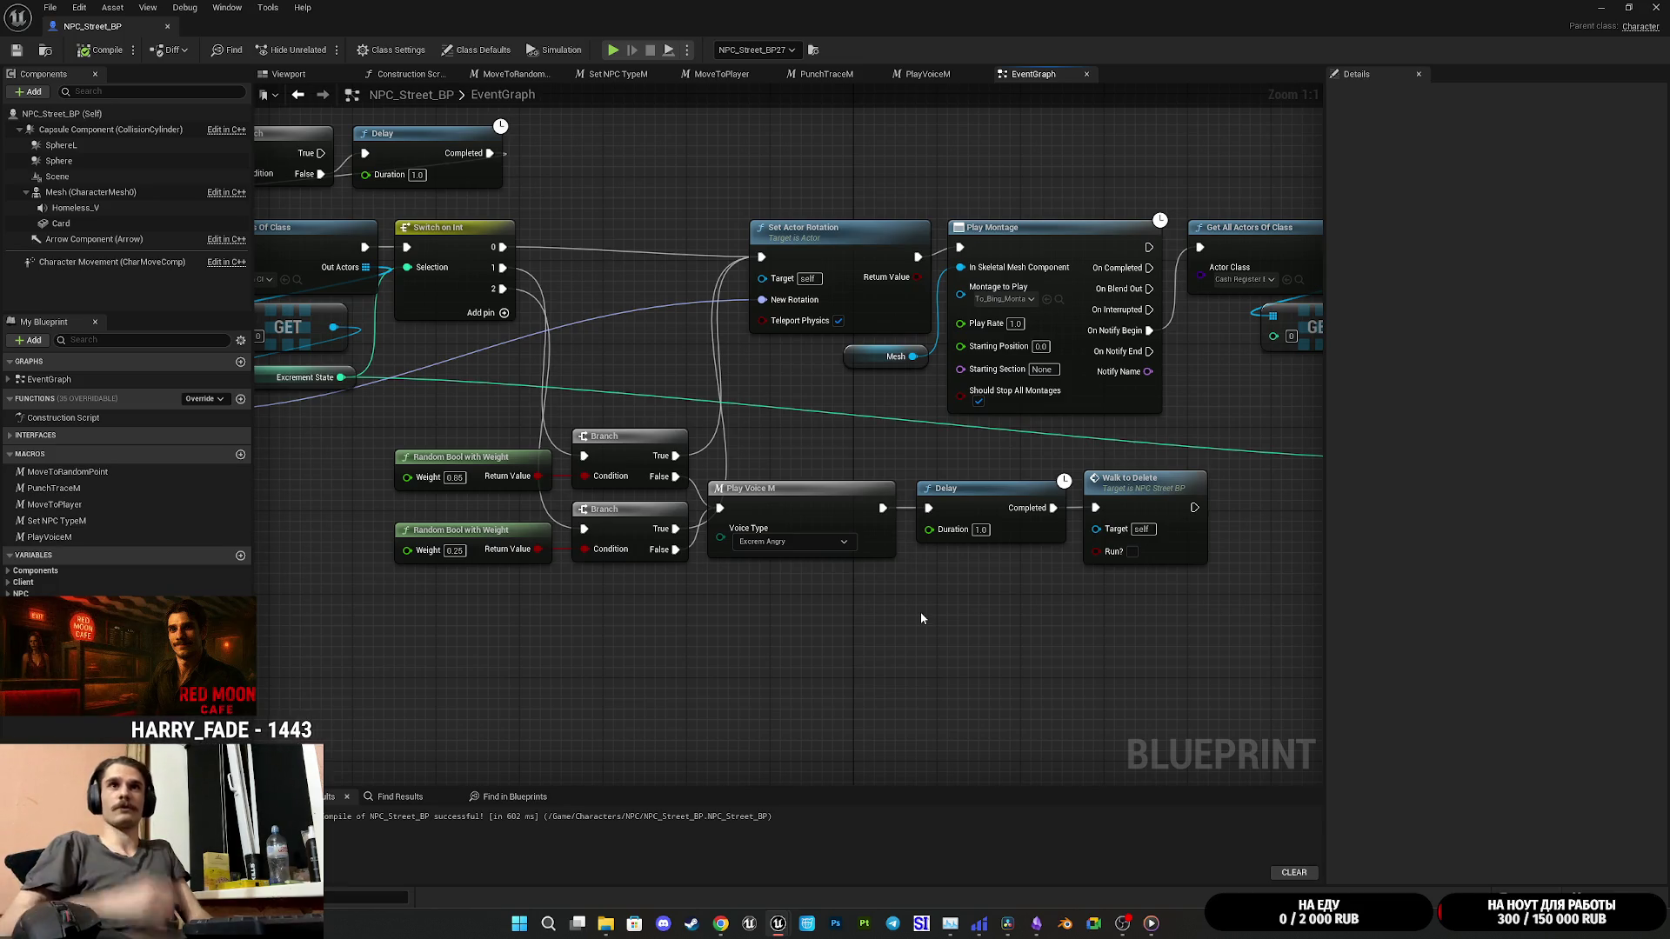
pyautogui.moveTo(1036, 588); pyautogui.dragTo(919, 607)
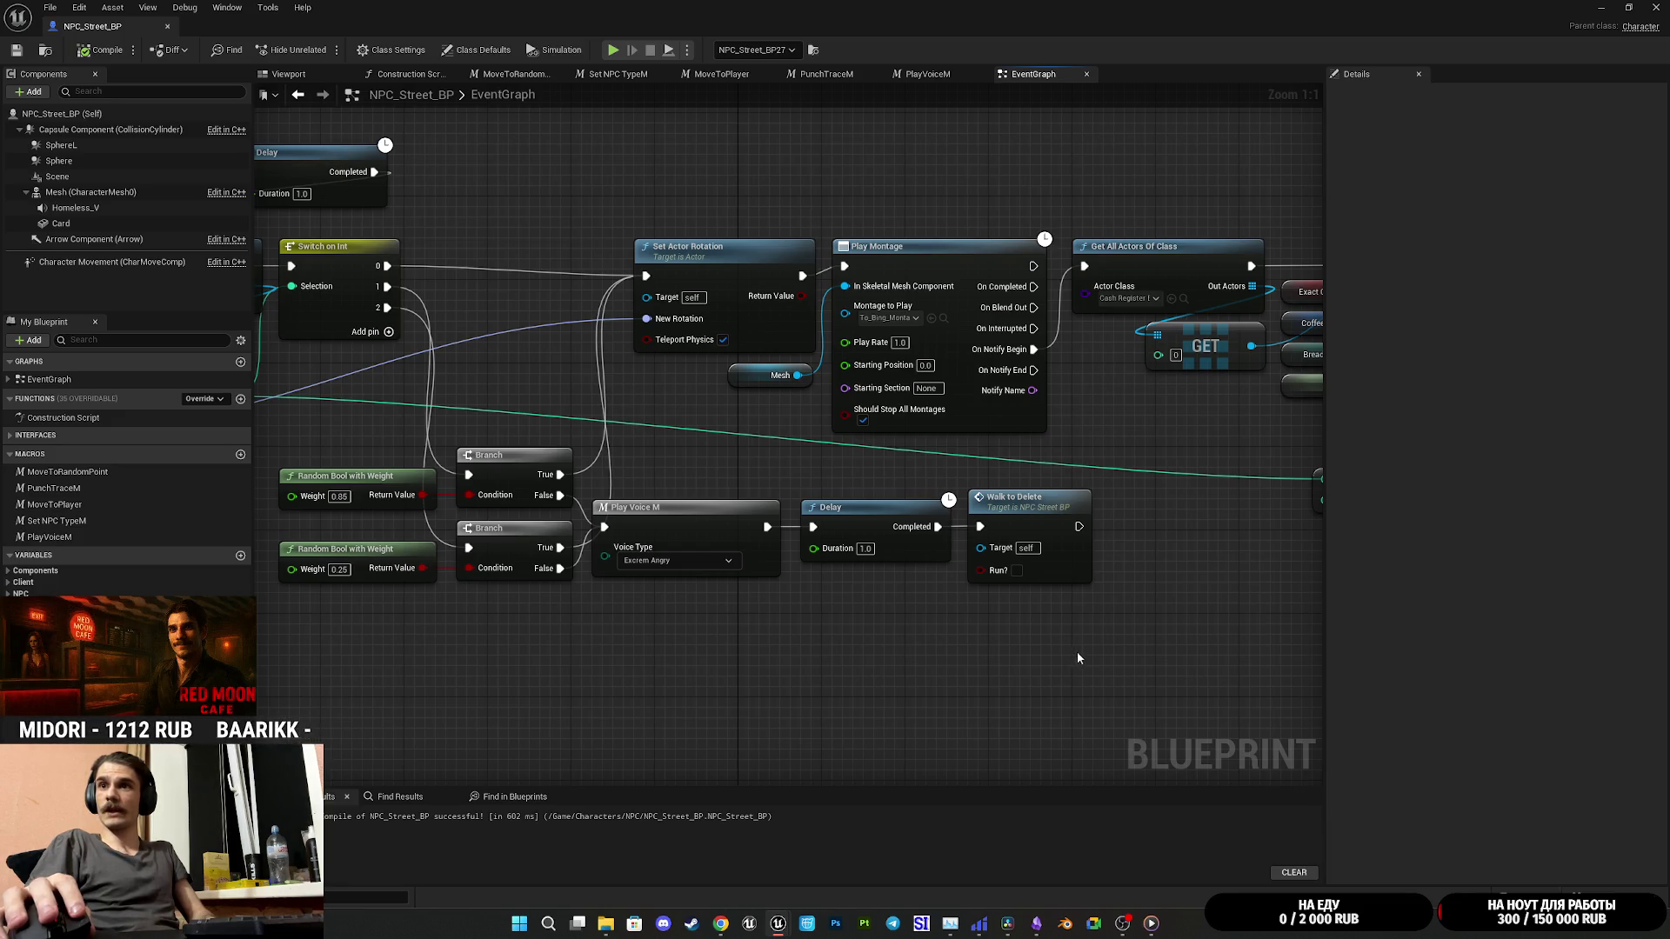
# Step: Pan the graph to bring the Branch and Get All Actors nodes into view
pyautogui.moveTo(1094, 601); pyautogui.dragTo(1208, 621)
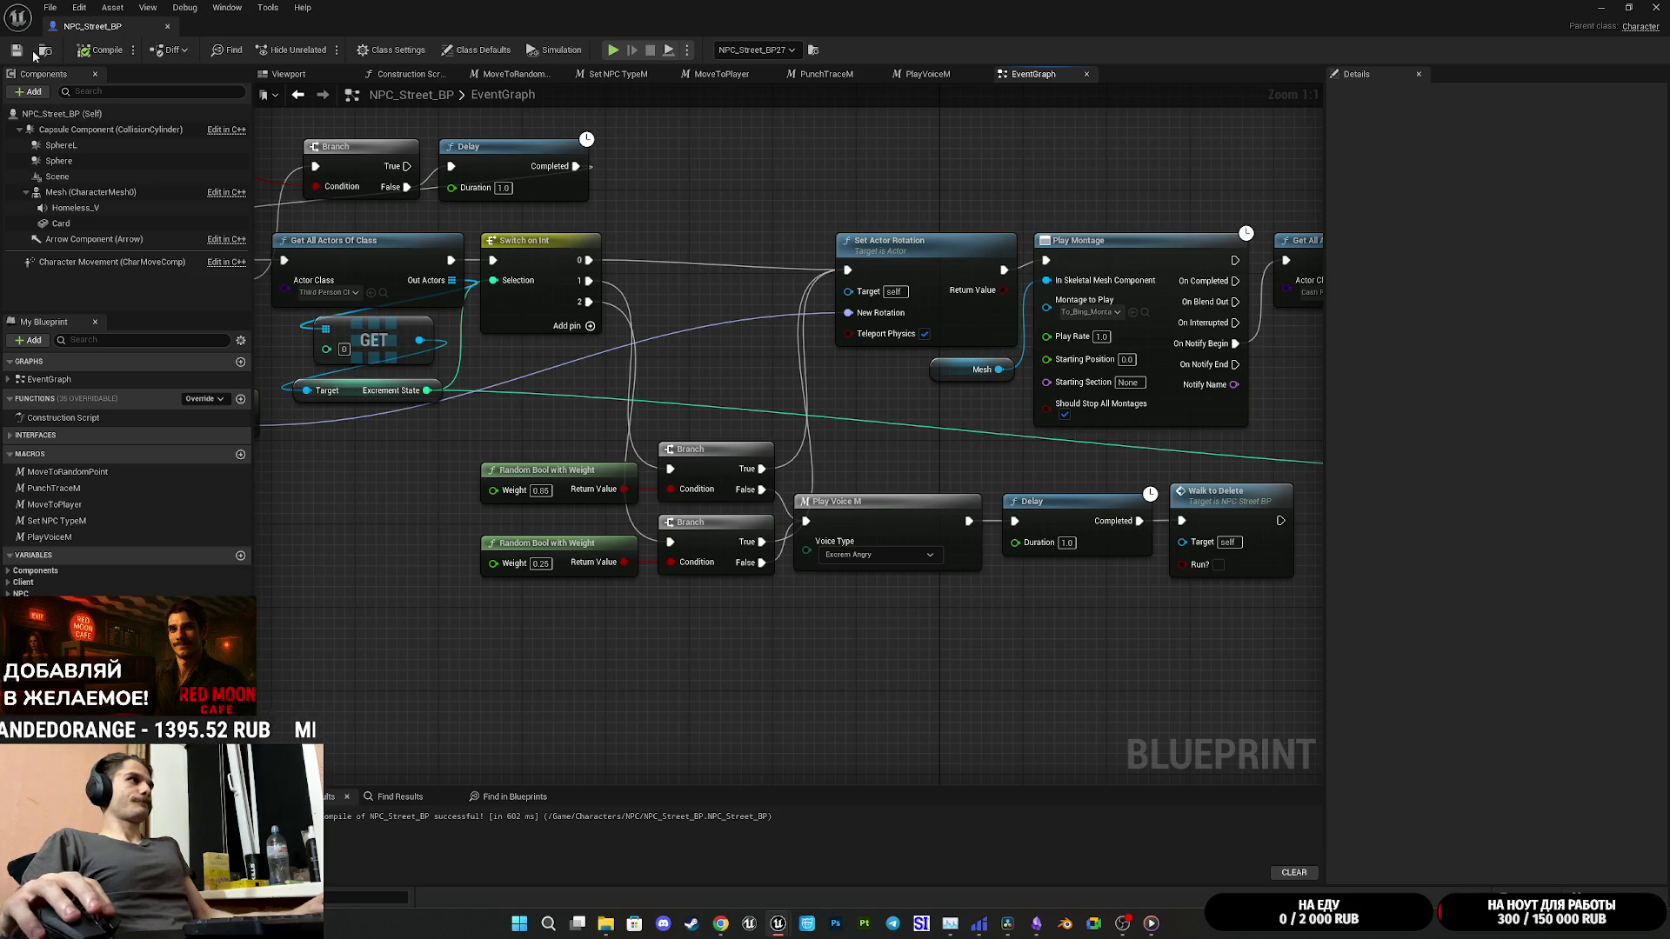
# Step: Zoom out and pan across the graph from the Set Order nodes to the upper node cluster
pyautogui.moveTo(863, 372); pyautogui.dragTo(448, 513)
pyautogui.scroll(-5, 1066, 354)
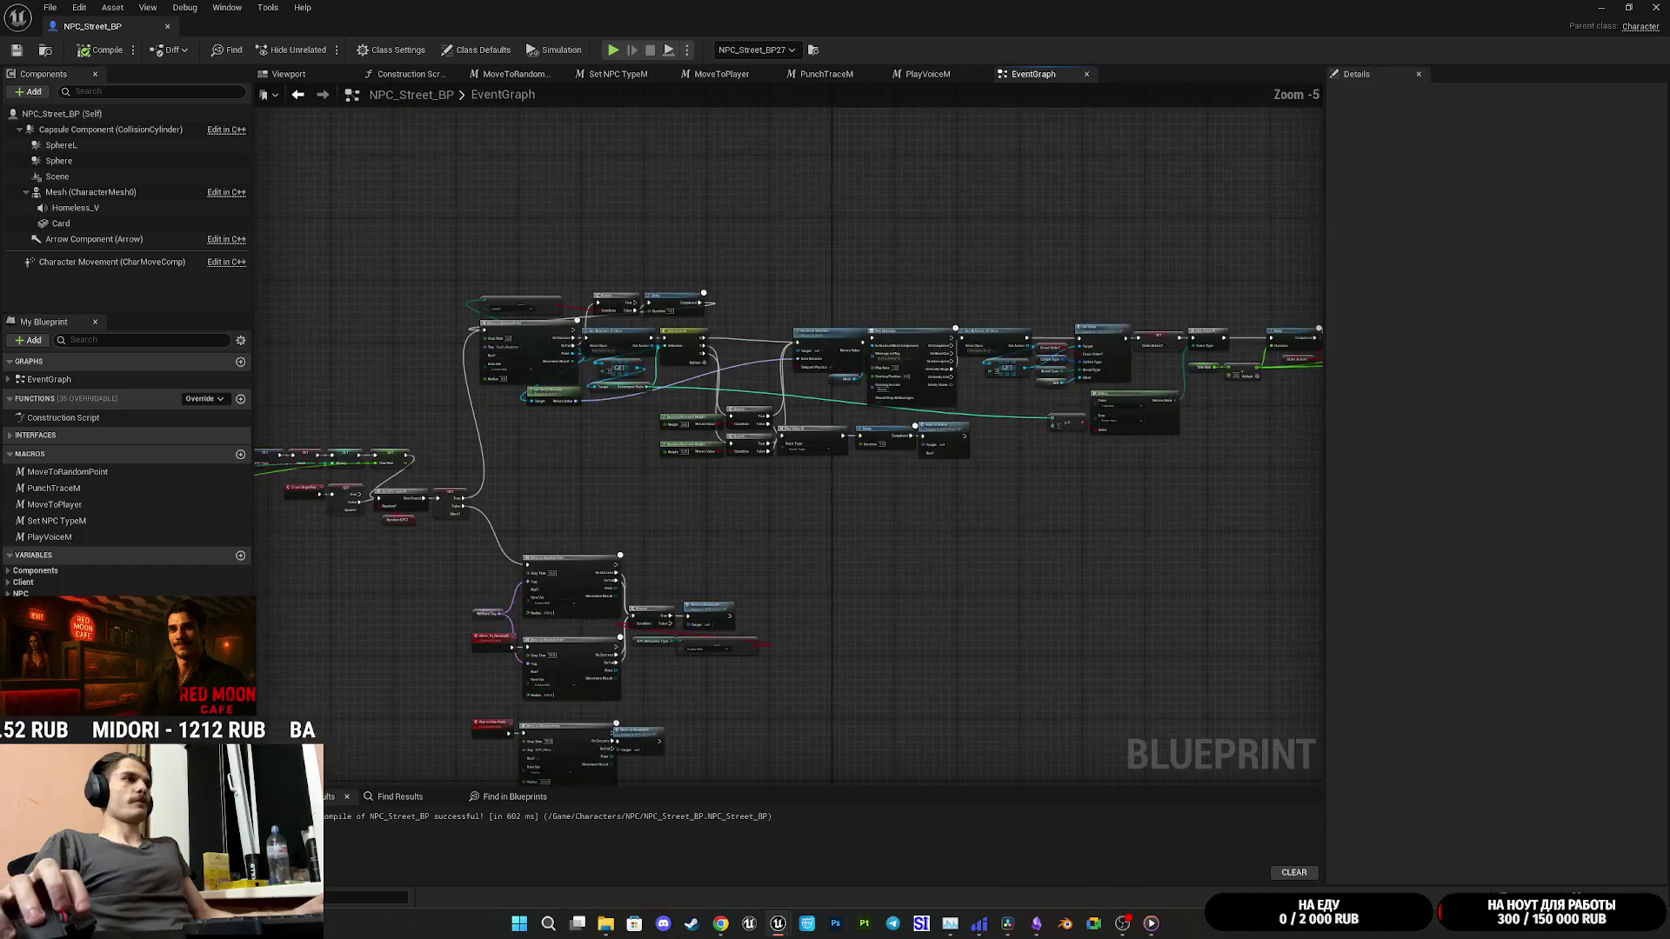
pyautogui.moveTo(1005, 400)
pyautogui.mouseDown()
pyautogui.moveTo(1067, 594)
pyautogui.moveTo(1035, 74)
pyautogui.mouseUp()
pyautogui.scroll(5, 1067, 595)
pyautogui.scroll(-5, 942, 526)
pyautogui.scroll(4, 942, 526)
pyautogui.scroll(-4, 941, 526)
pyautogui.scroll(4, 942, 527)
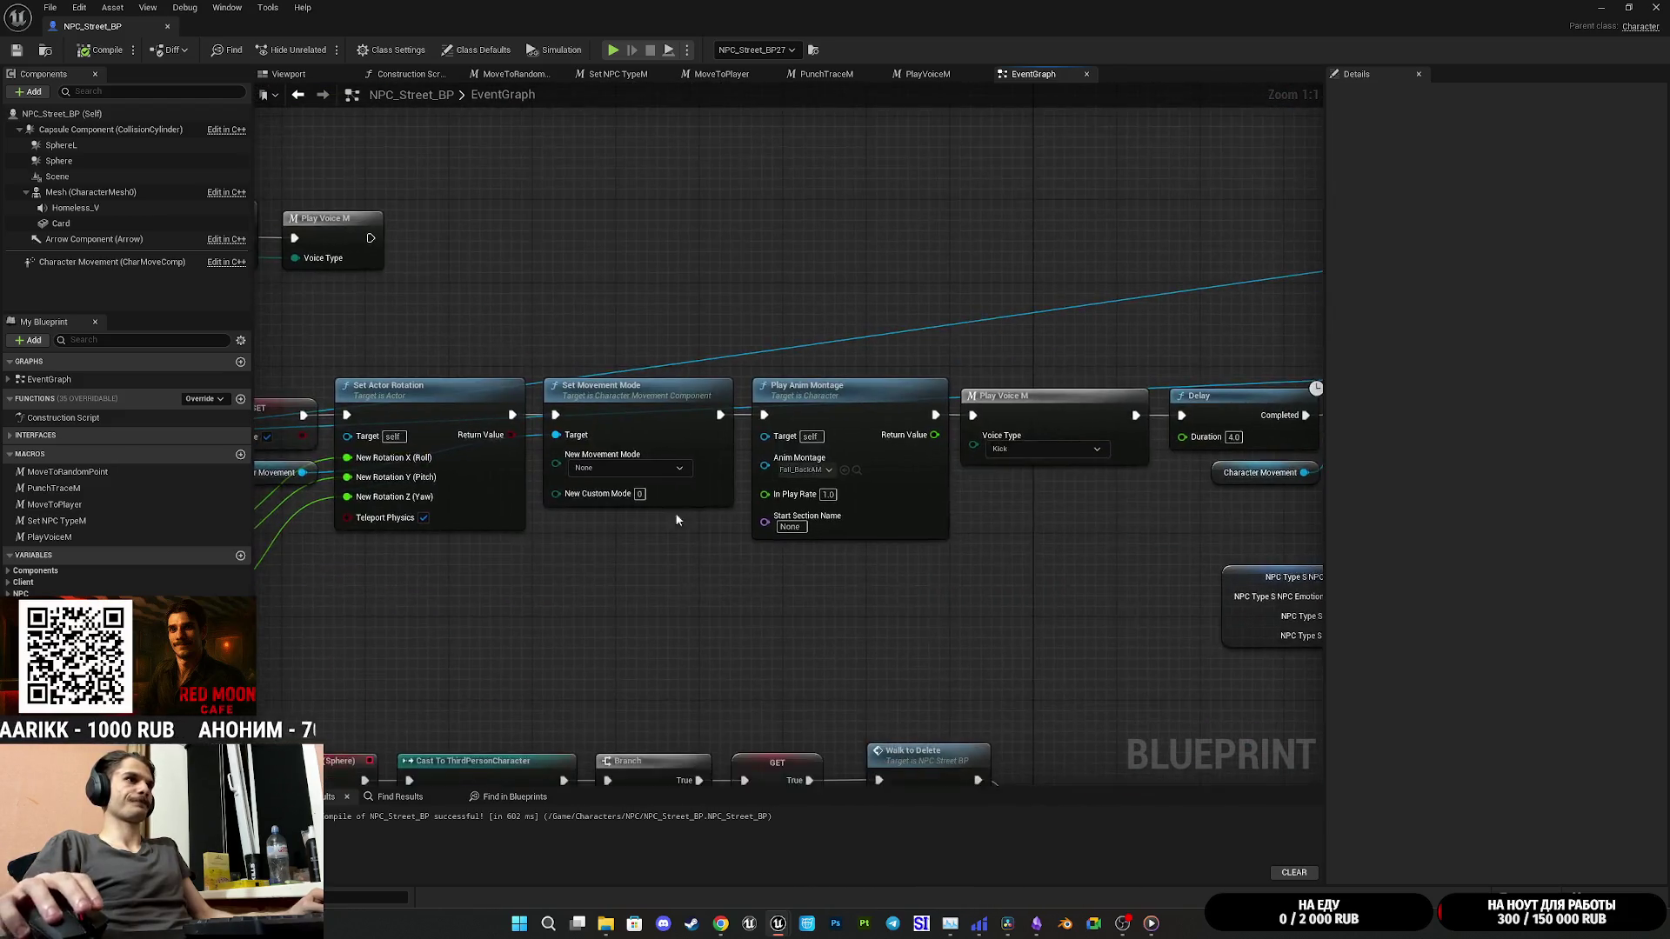
pyautogui.scroll(-3, 942, 526)
pyautogui.moveTo(706, 426); pyautogui.dragTo(706, 690)
pyautogui.scroll(4, 898, 718)
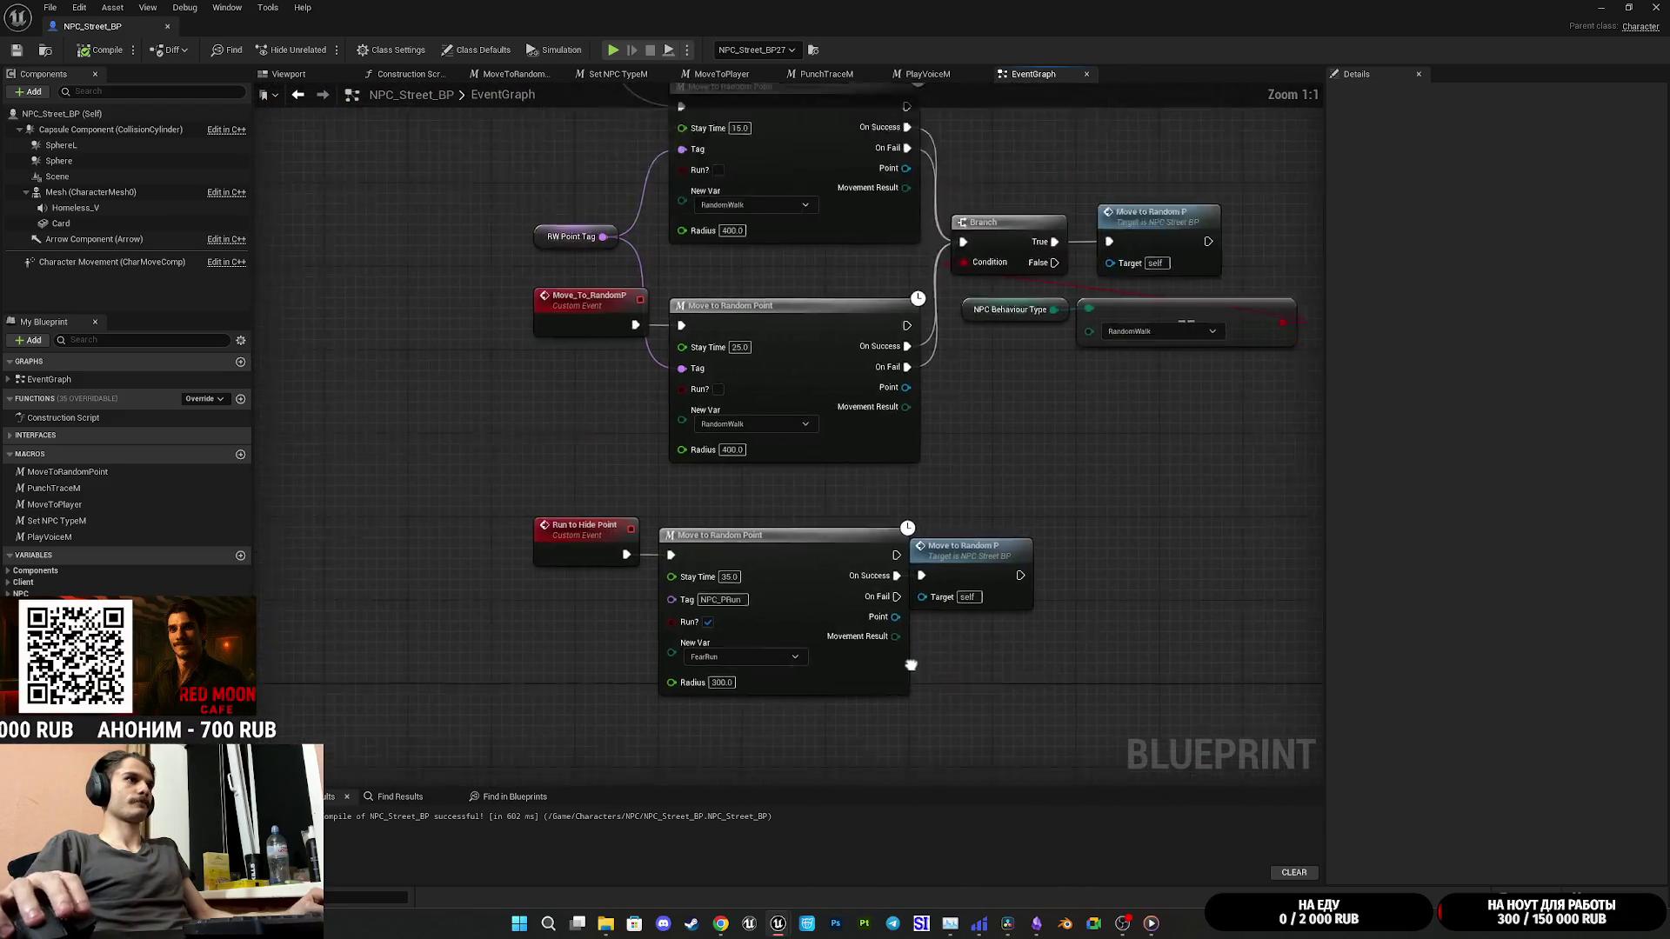
# Step: Nudge the lower Move to Random Point node right and centre the Move to Random Point nodes
pyautogui.moveTo(955, 609); pyautogui.dragTo(999, 609)
pyautogui.click(1016, 495)
pyautogui.moveTo(1016, 495); pyautogui.dragTo(999, 542)
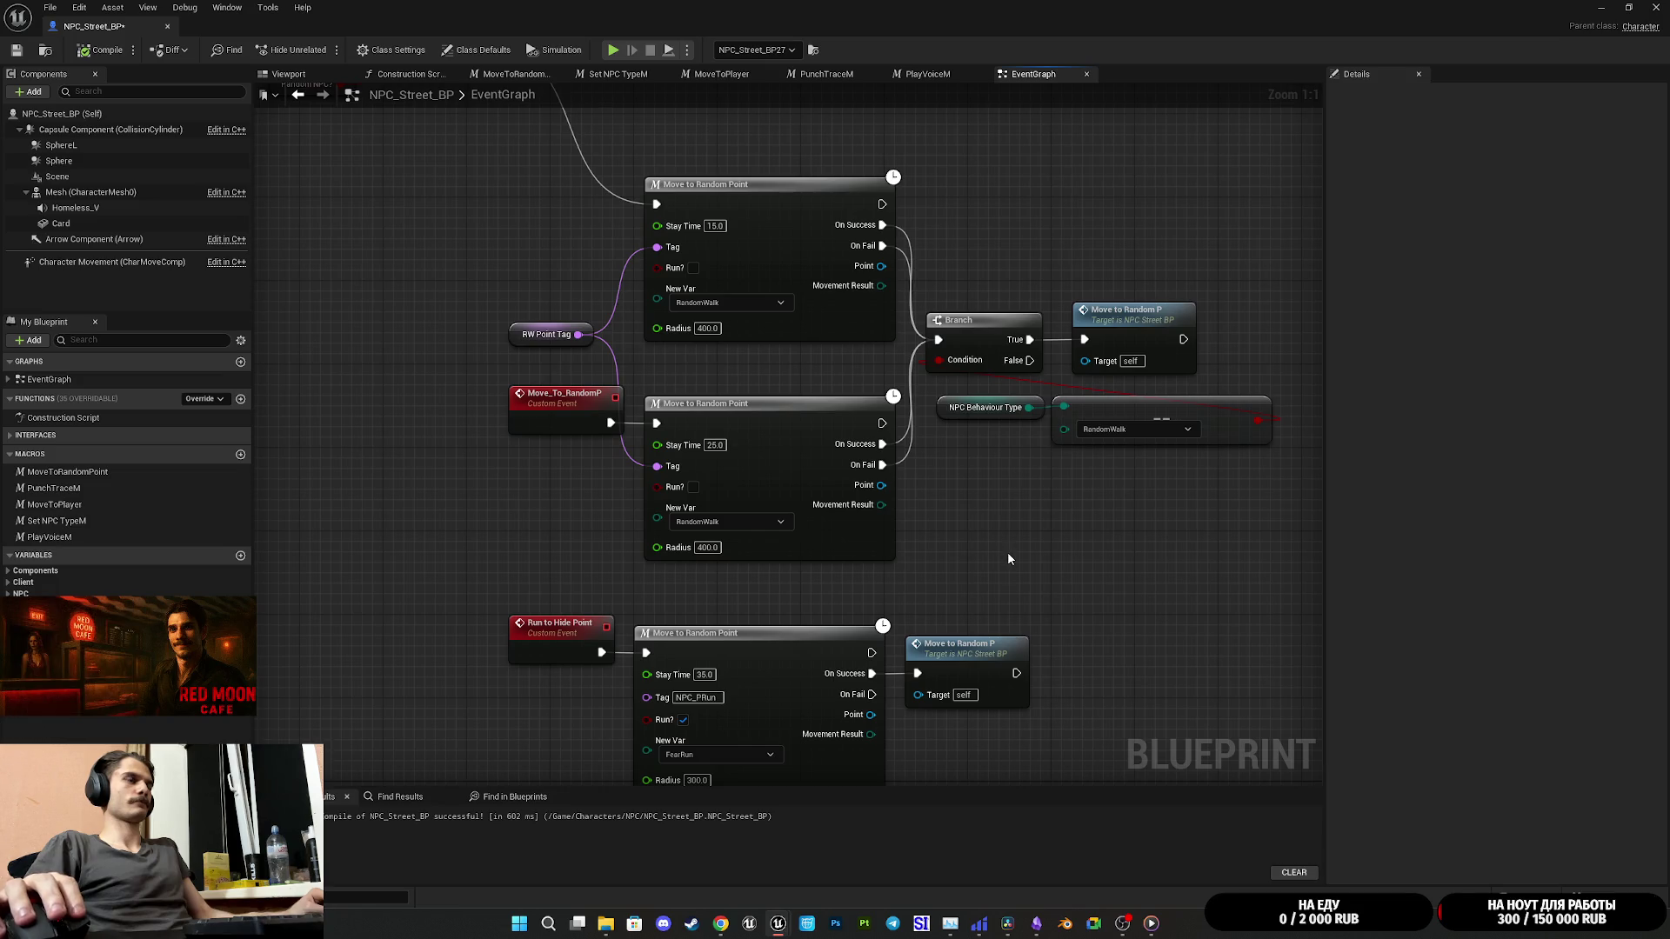
pyautogui.moveTo(1066, 560)
pyautogui.mouseDown()
pyautogui.moveTo(984, 571)
pyautogui.moveTo(971, 83)
pyautogui.mouseUp()
# Step: Bring the Event Punch and PlayVoice chains into view, then minimize the editor to the desktop
pyautogui.moveTo(961, 779); pyautogui.dragTo(956, 414)
pyautogui.scroll(-2, 956, 415)
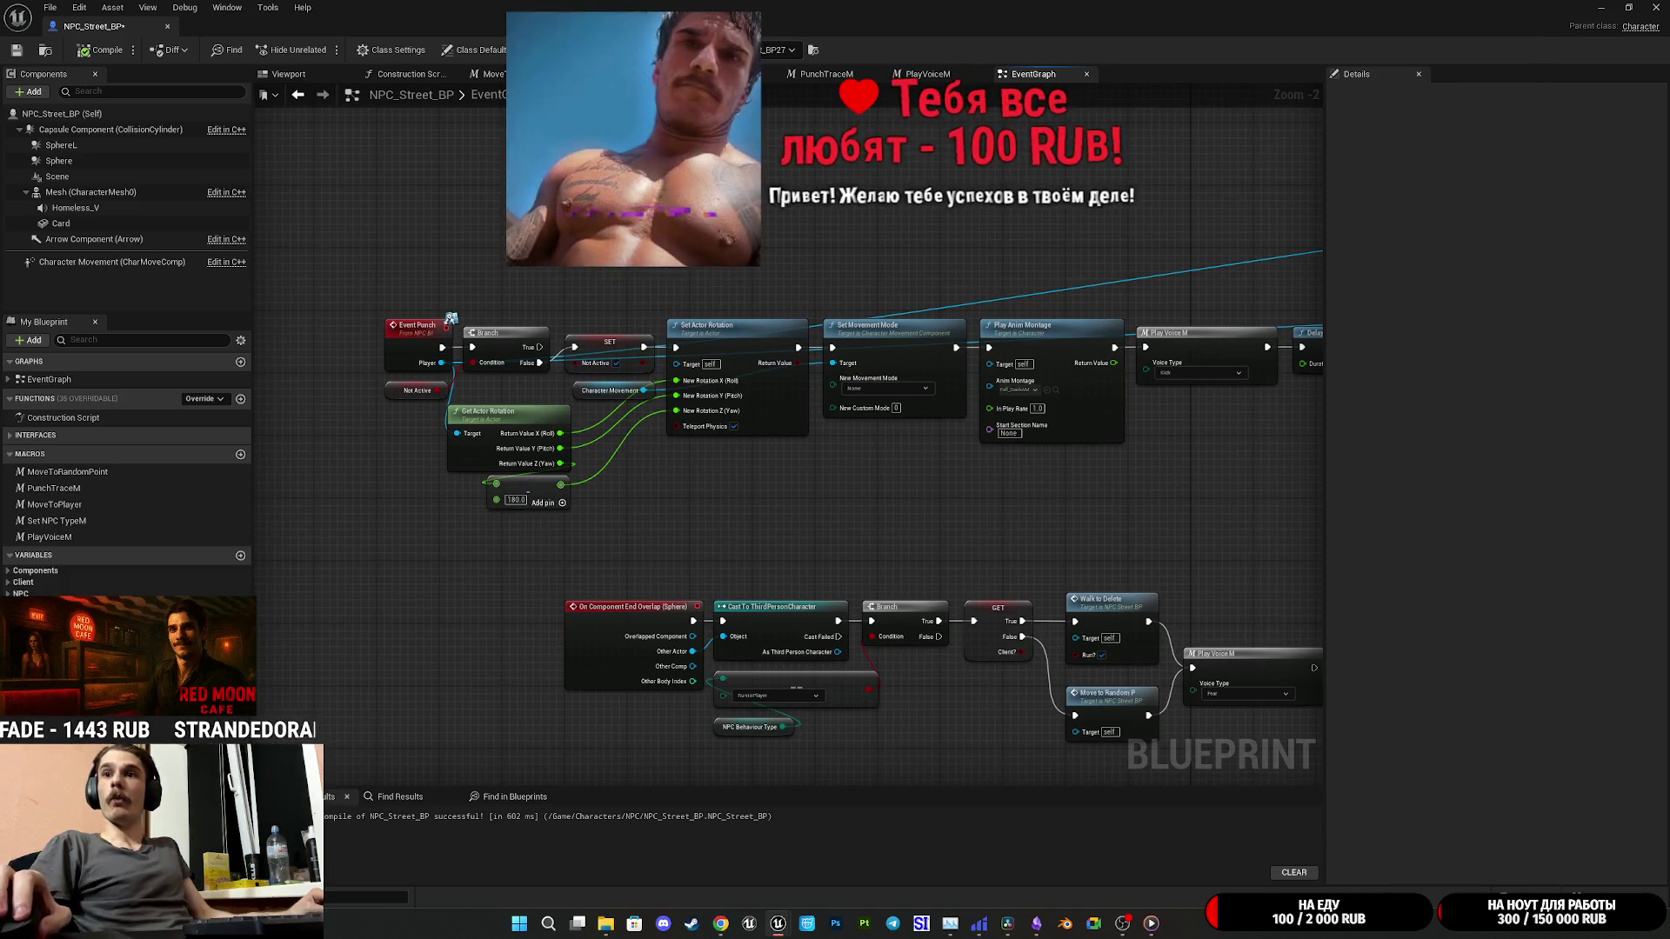
pyautogui.press('super+d')
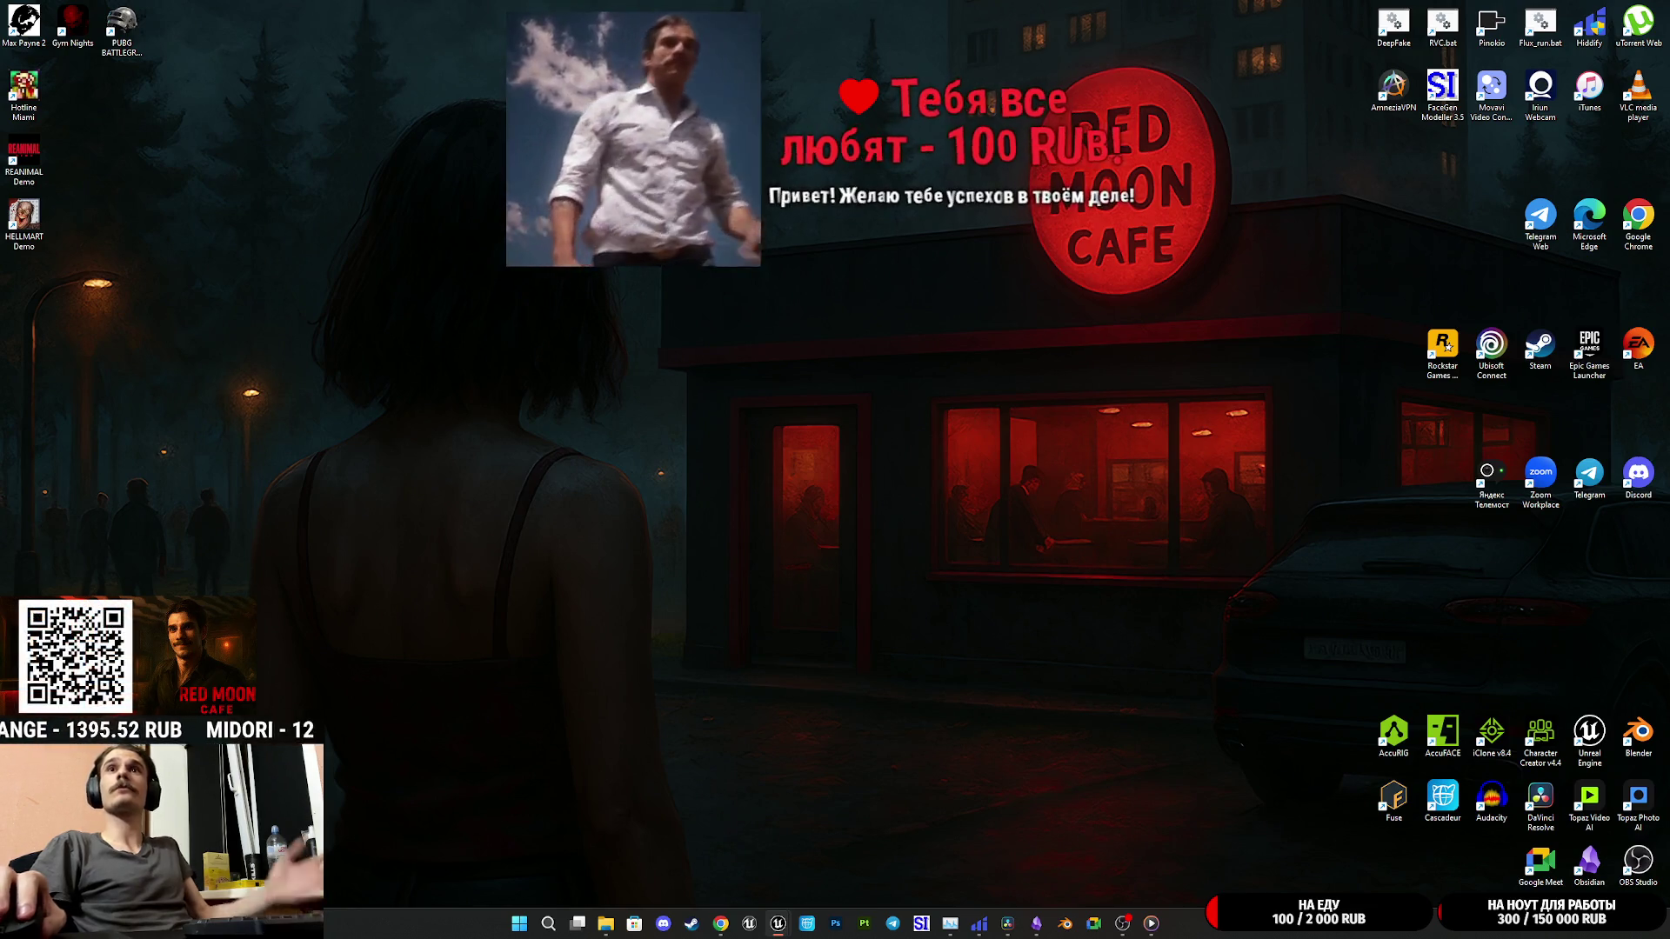
# Step: Restore the NPC_Street_BP editor window, then hide it again to show the desktop
pyautogui.press('super+d')
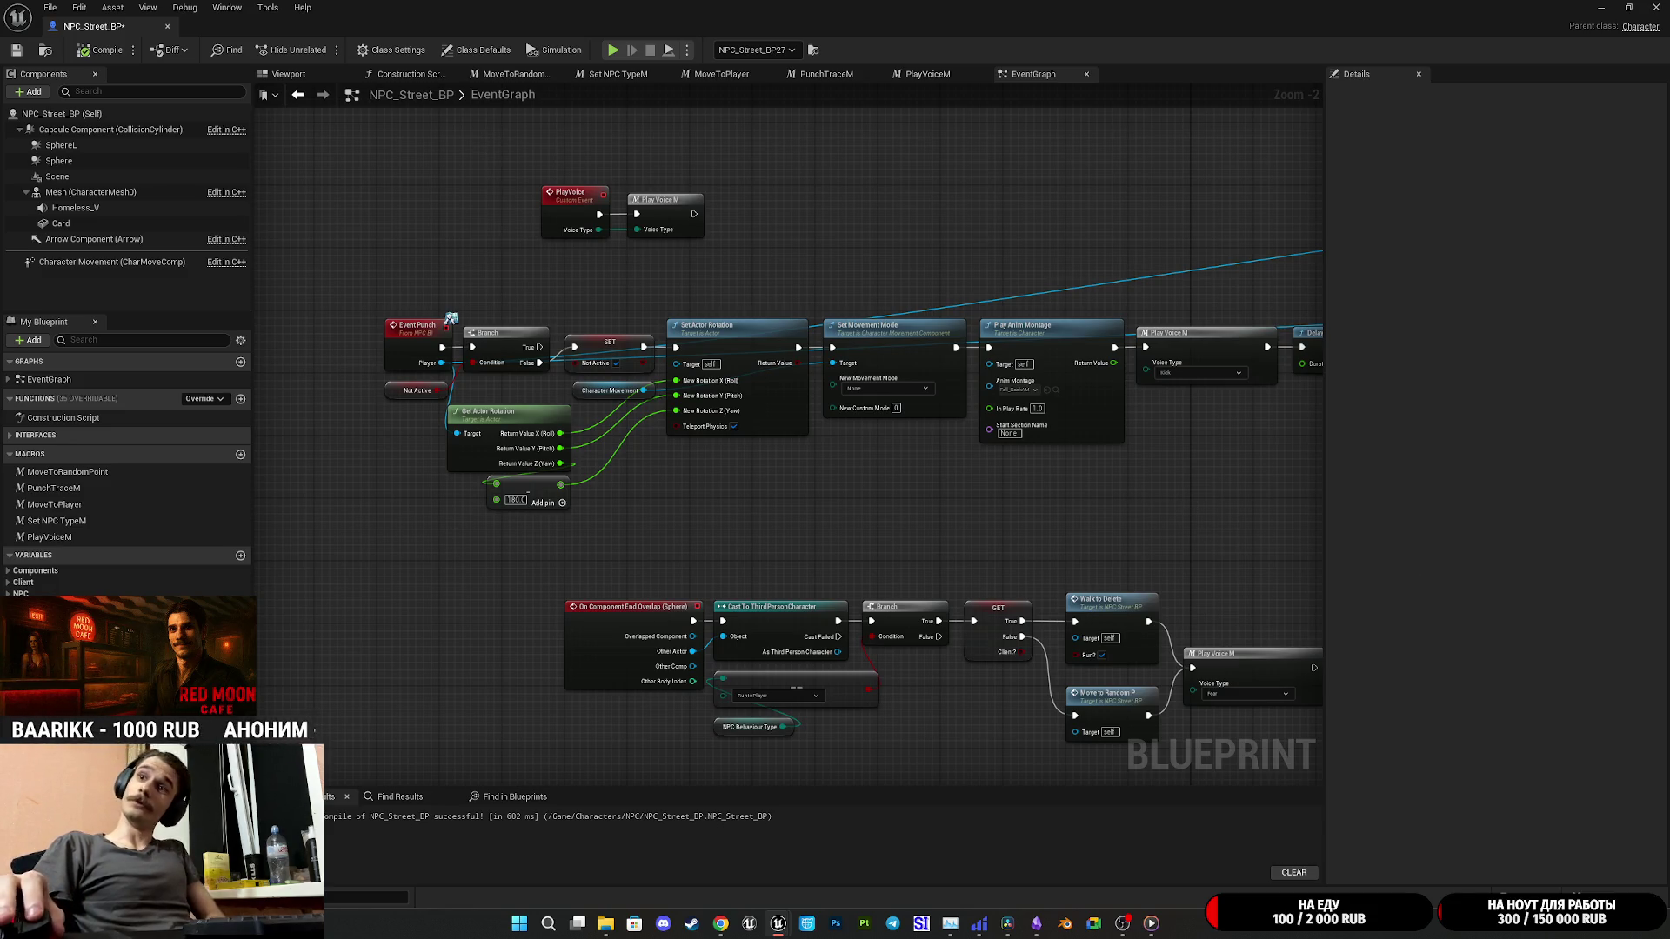
pyautogui.press('super+d')
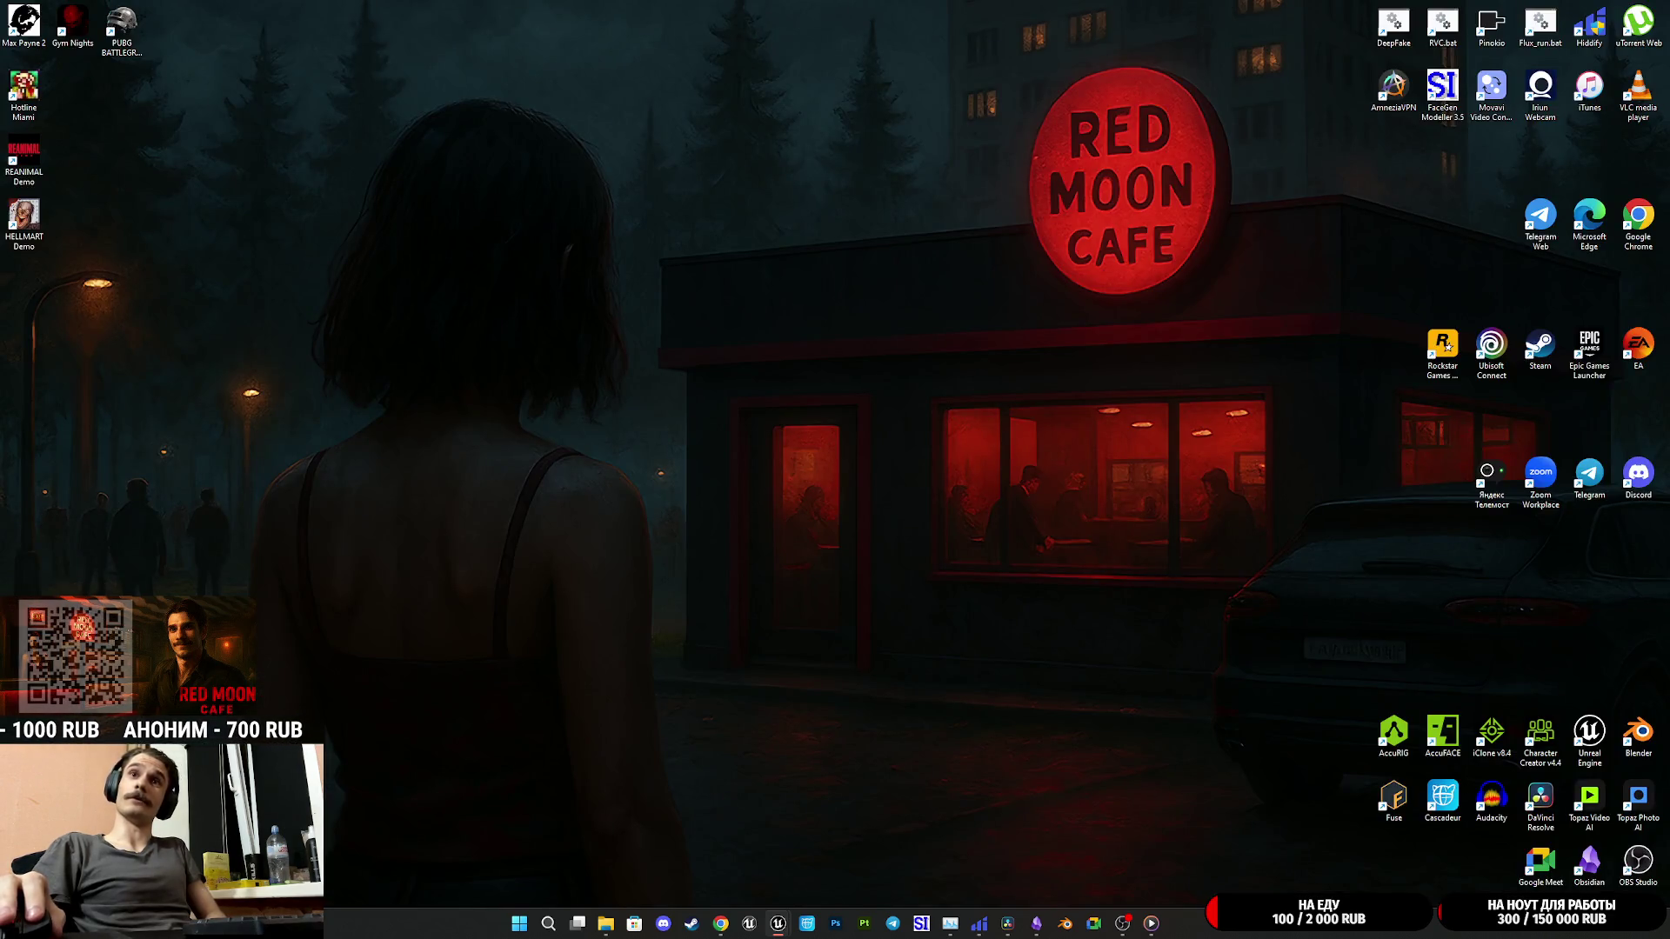
pyautogui.press('super+d')
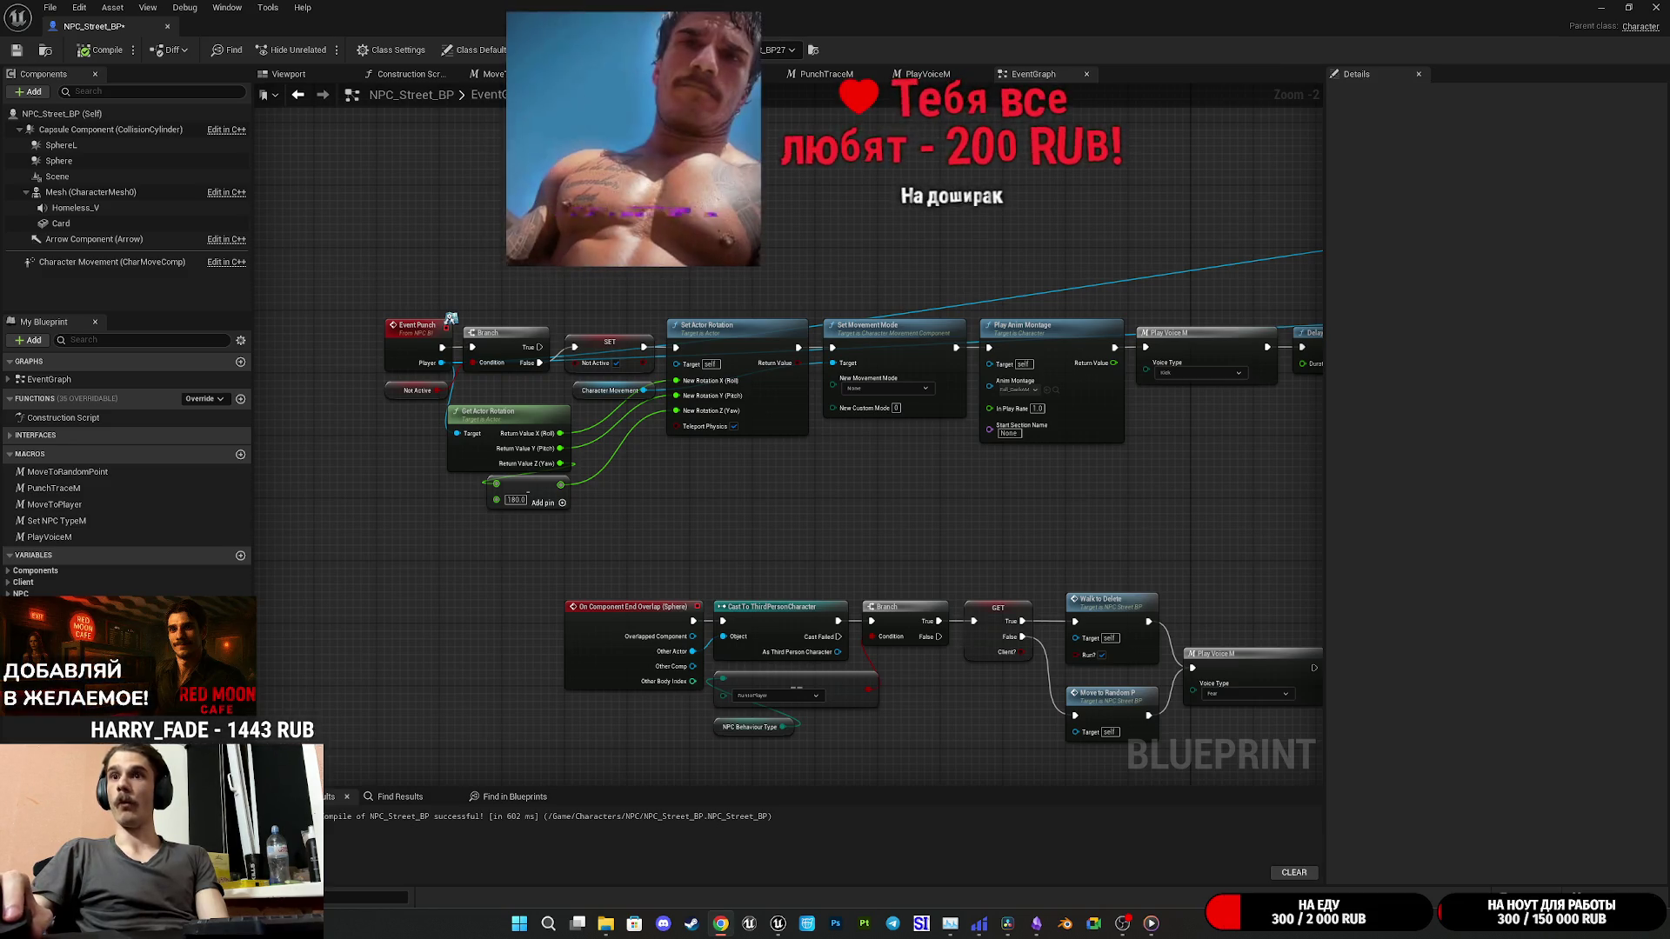
pyautogui.press('super+d')
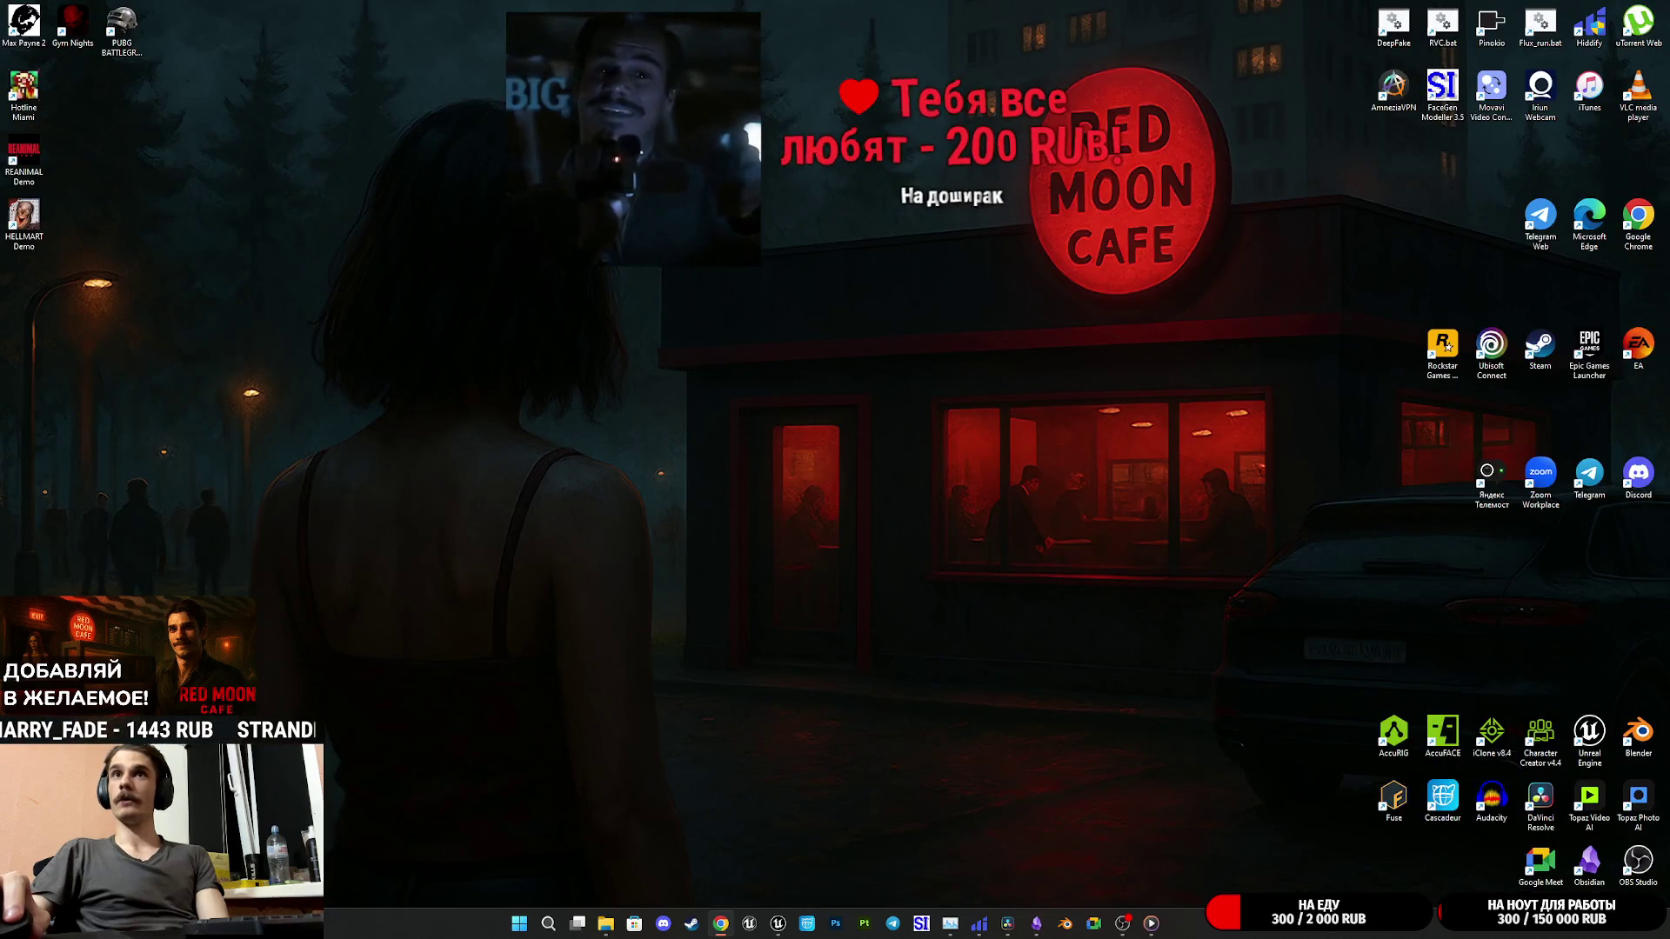
pyautogui.press('super+d')
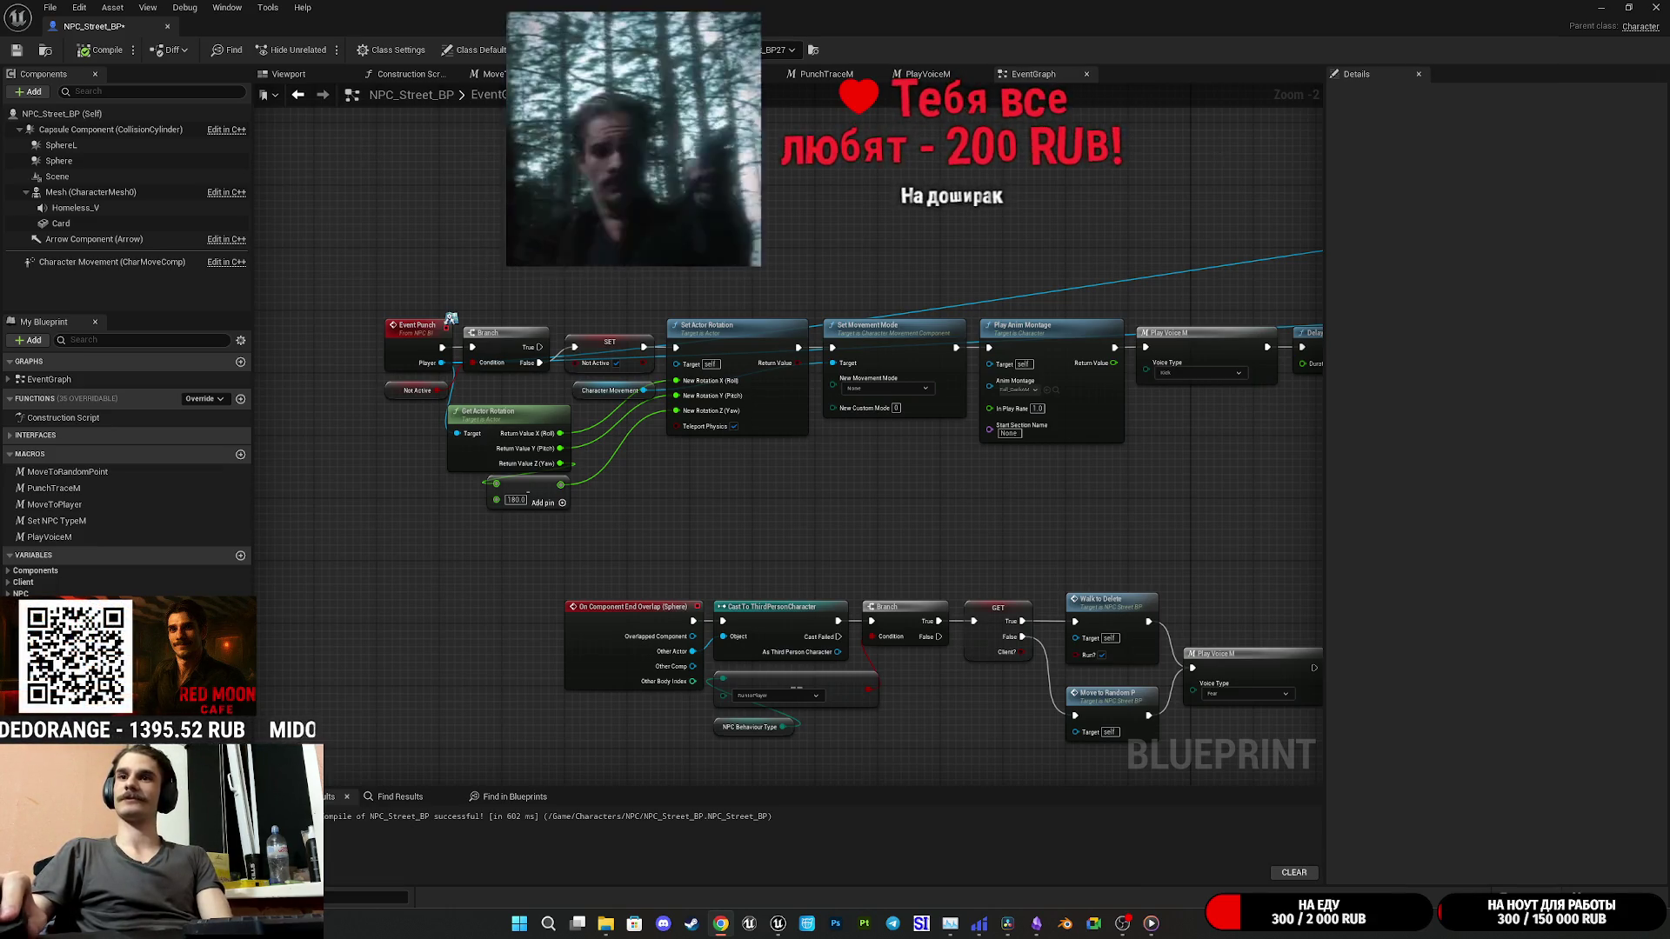
pyautogui.press('super+d')
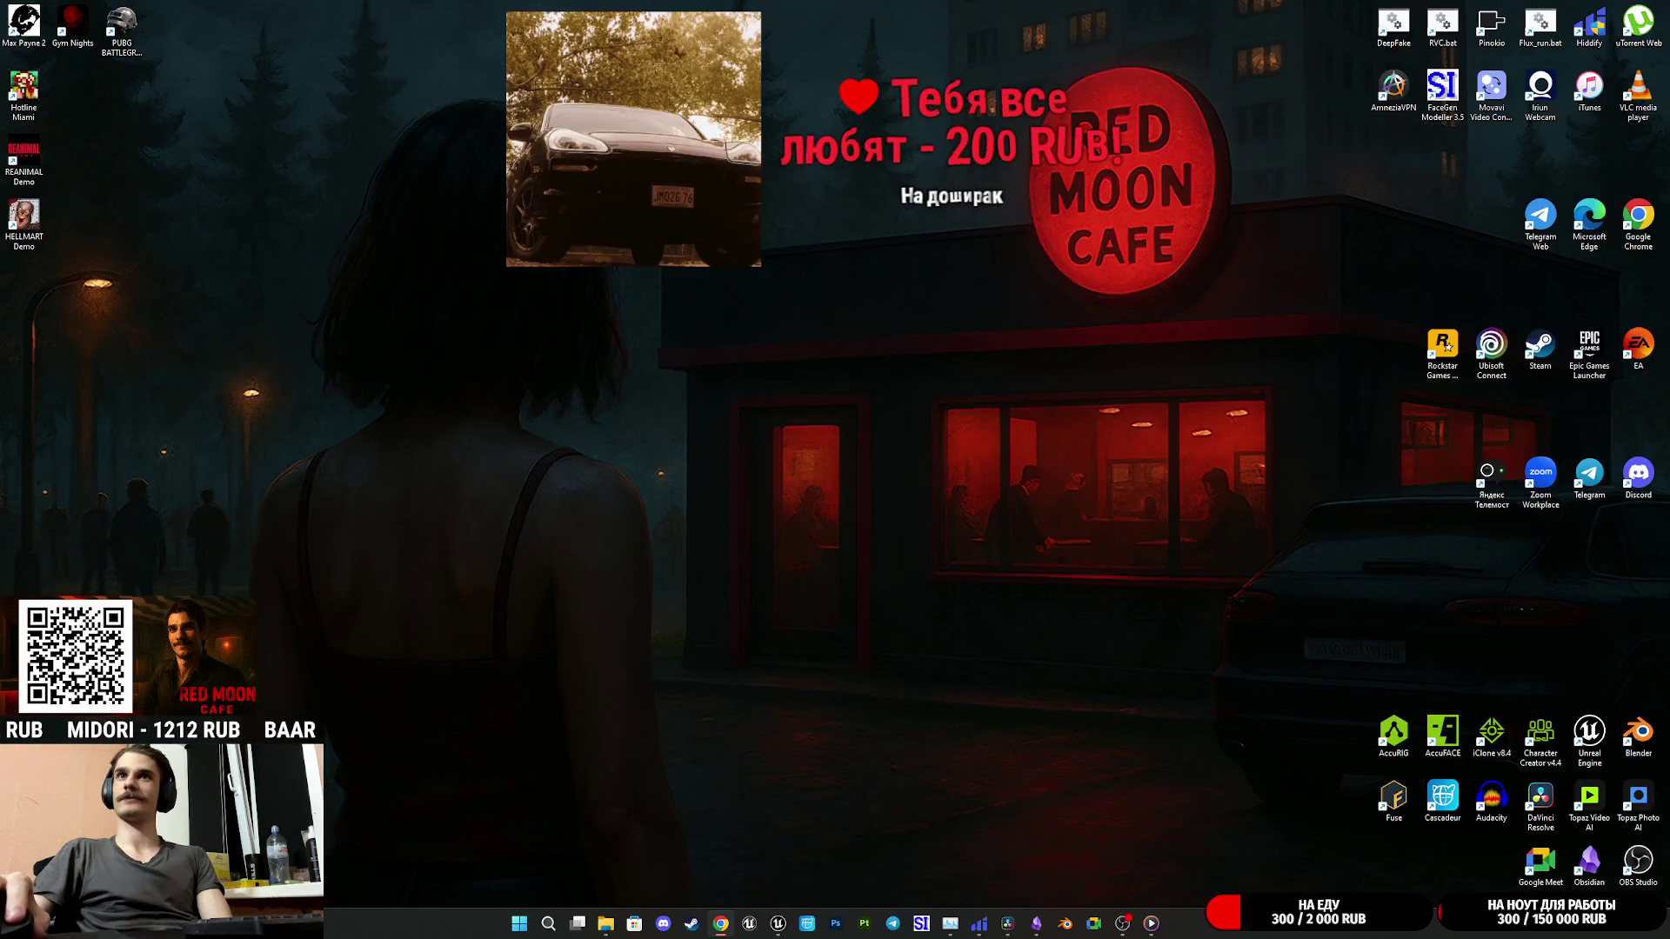
pyautogui.press('super+d')
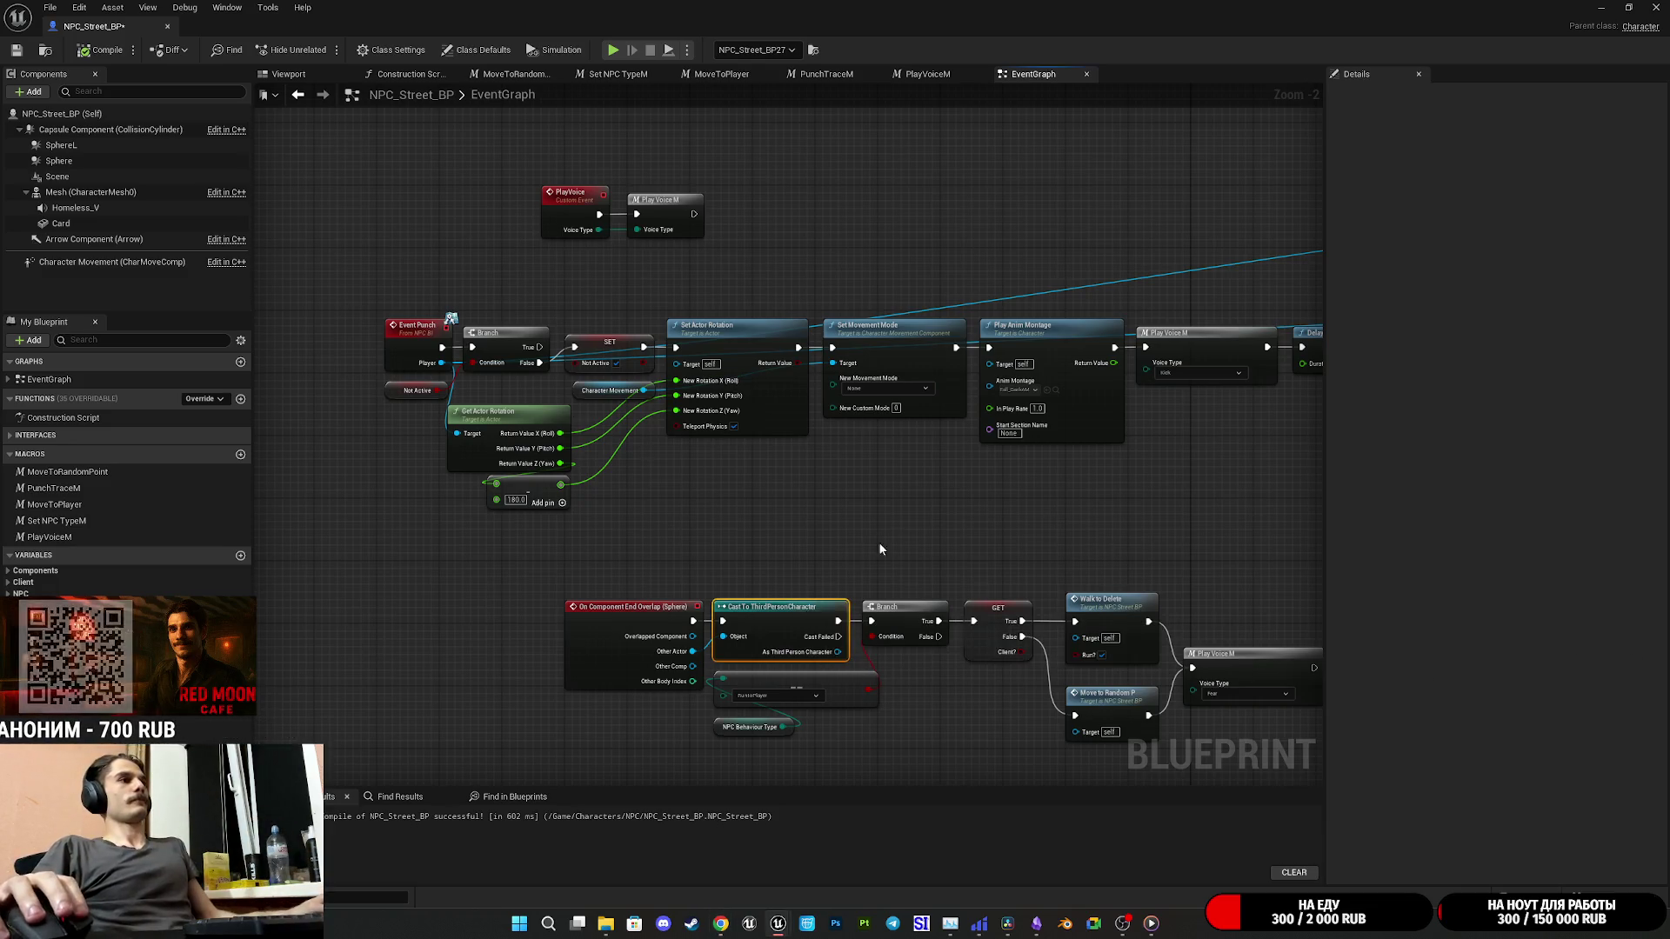
# Step: Zoom and pan from the Delay and Select nodes to Set Movement Mode before Play Anim Montage
pyautogui.scroll(-4, 812, 617)
pyautogui.scroll(7, 804, 456)
pyautogui.scroll(-2, 1298, 580)
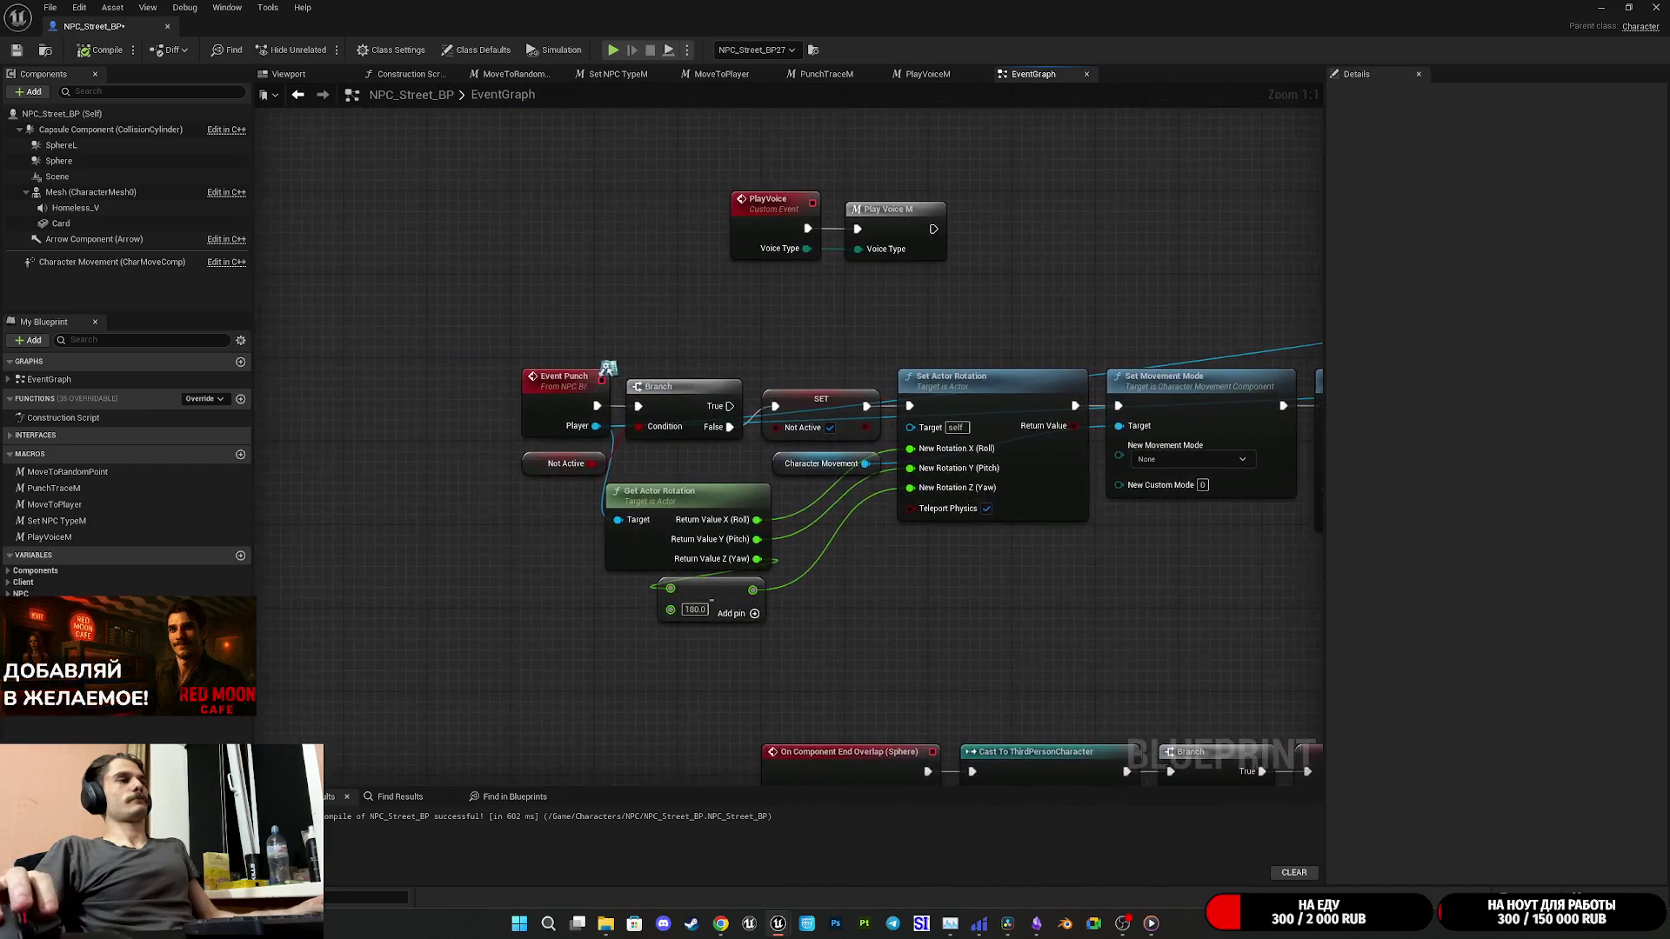
pyautogui.scroll(2, 1262, 580)
pyautogui.moveTo(1198, 581)
pyautogui.mouseDown()
pyautogui.moveTo(981, 584)
pyautogui.moveTo(1456, 574)
pyautogui.moveTo(1359, 575)
pyautogui.mouseUp()
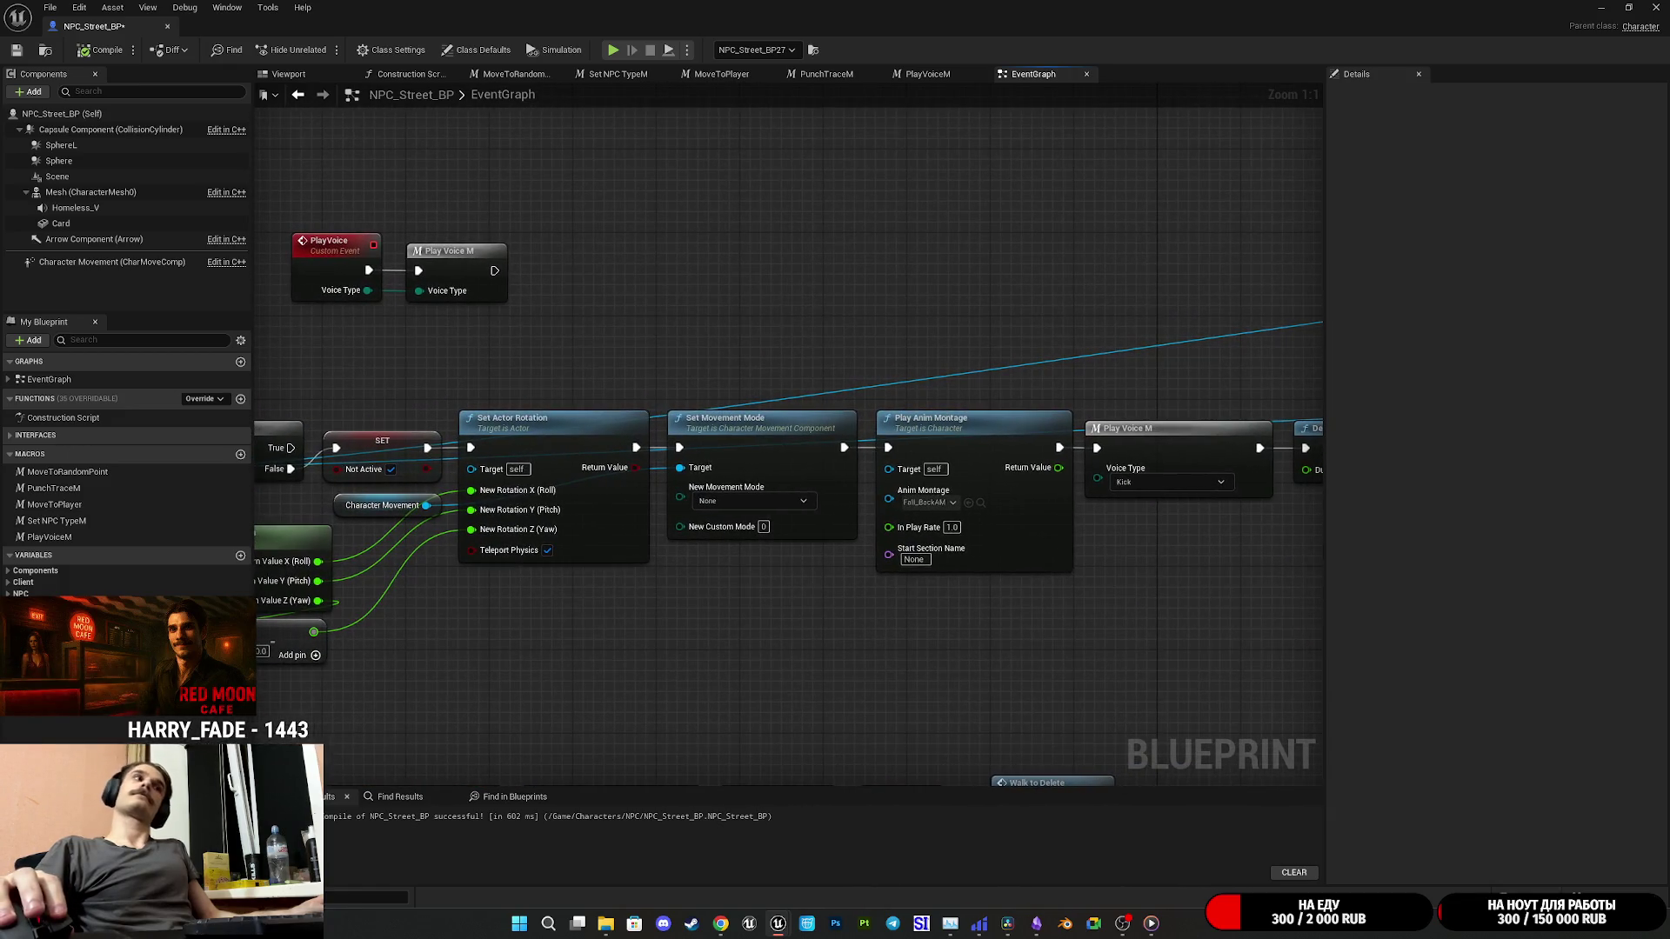
pyautogui.moveTo(1231, 547); pyautogui.dragTo(882, 537)
pyautogui.moveTo(1011, 547); pyautogui.dragTo(570, 553)
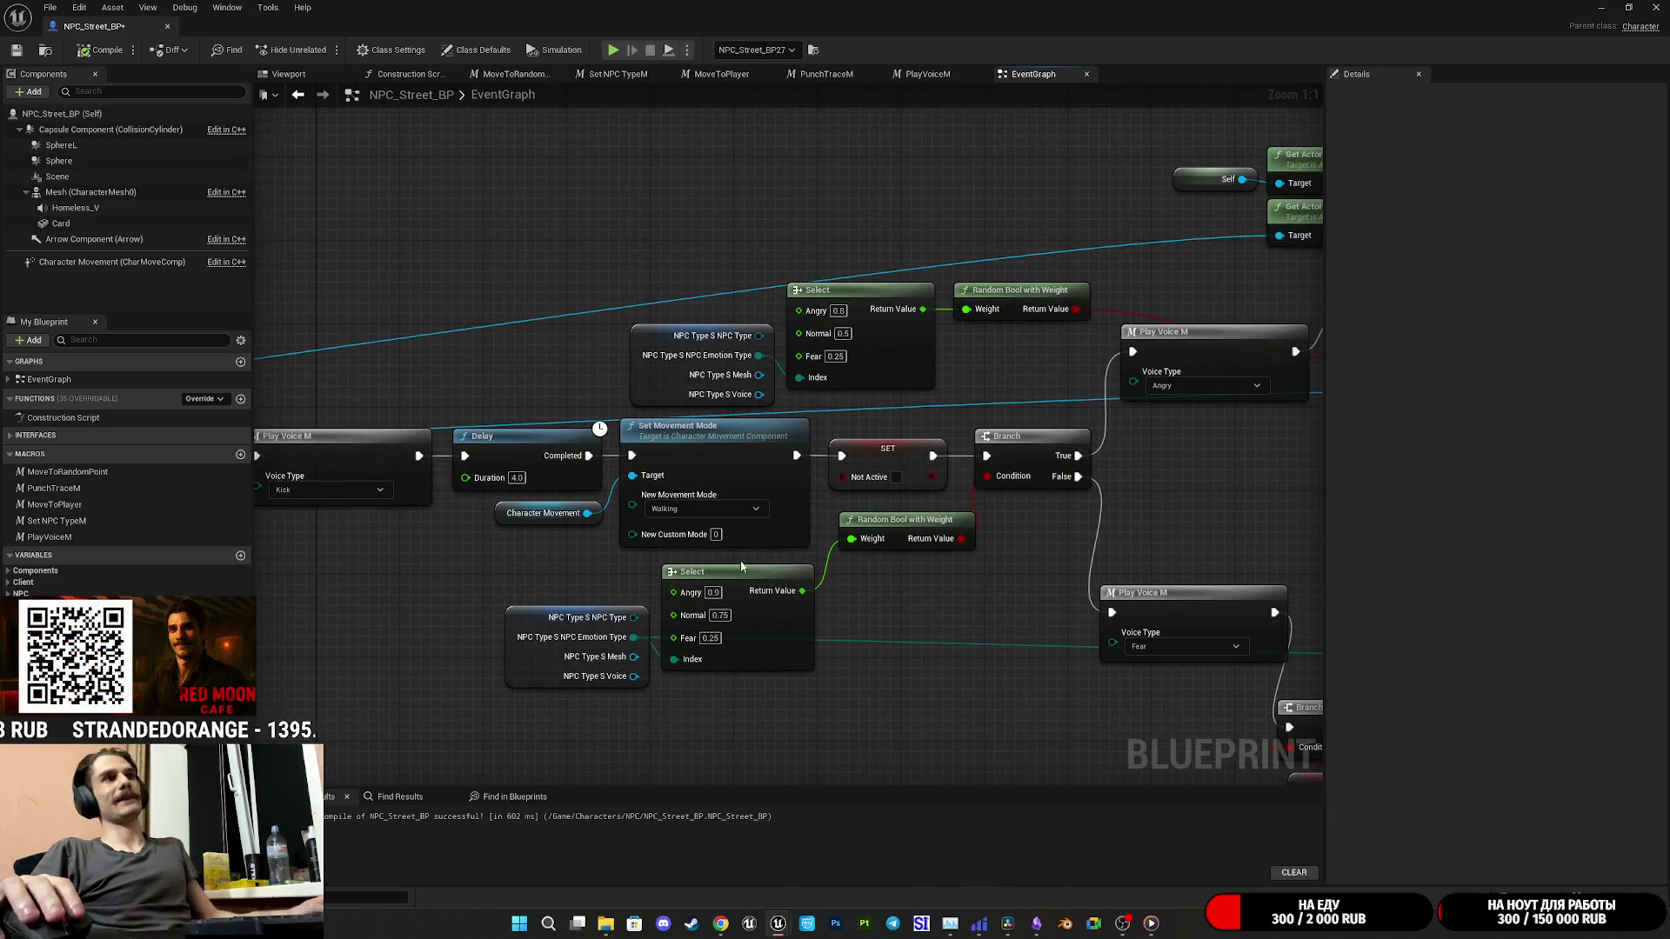
pyautogui.moveTo(1016, 553)
pyautogui.mouseDown()
pyautogui.moveTo(848, 545)
pyautogui.moveTo(1305, 548)
pyautogui.mouseUp()
pyautogui.moveTo(804, 583)
pyautogui.mouseDown()
pyautogui.moveTo(1007, 587)
pyautogui.moveTo(496, 589)
pyautogui.moveTo(1103, 590)
pyautogui.moveTo(1435, 631)
pyautogui.moveTo(1289, 629)
pyautogui.mouseUp()
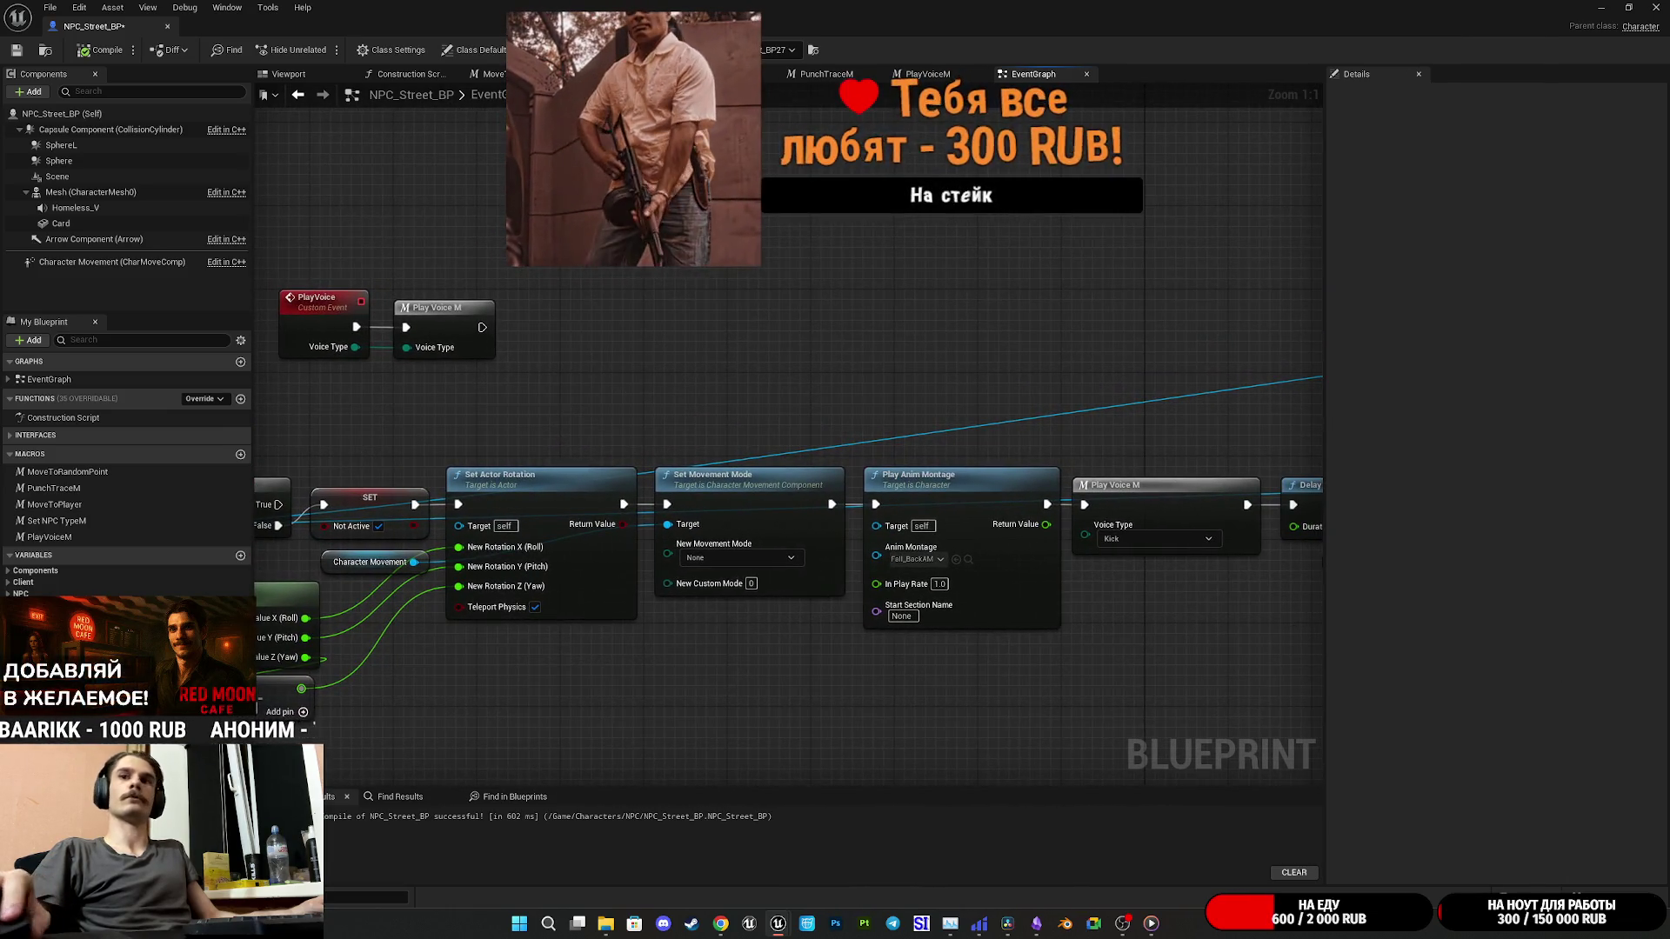
pyautogui.press('super+d')
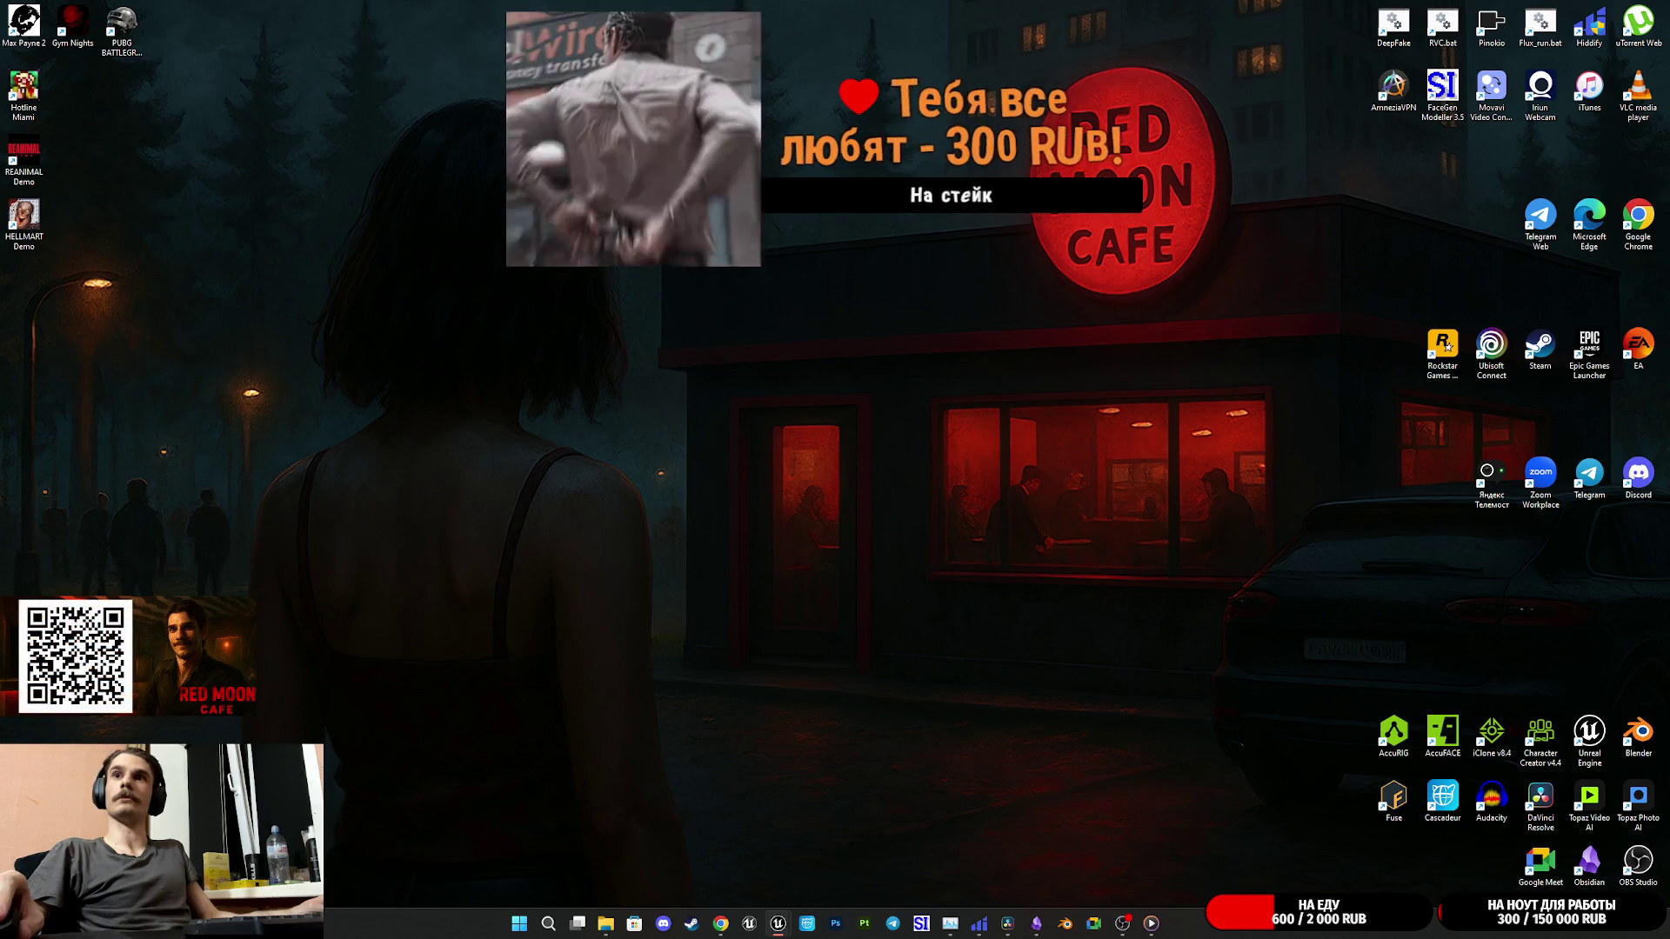
pyautogui.press('super+d')
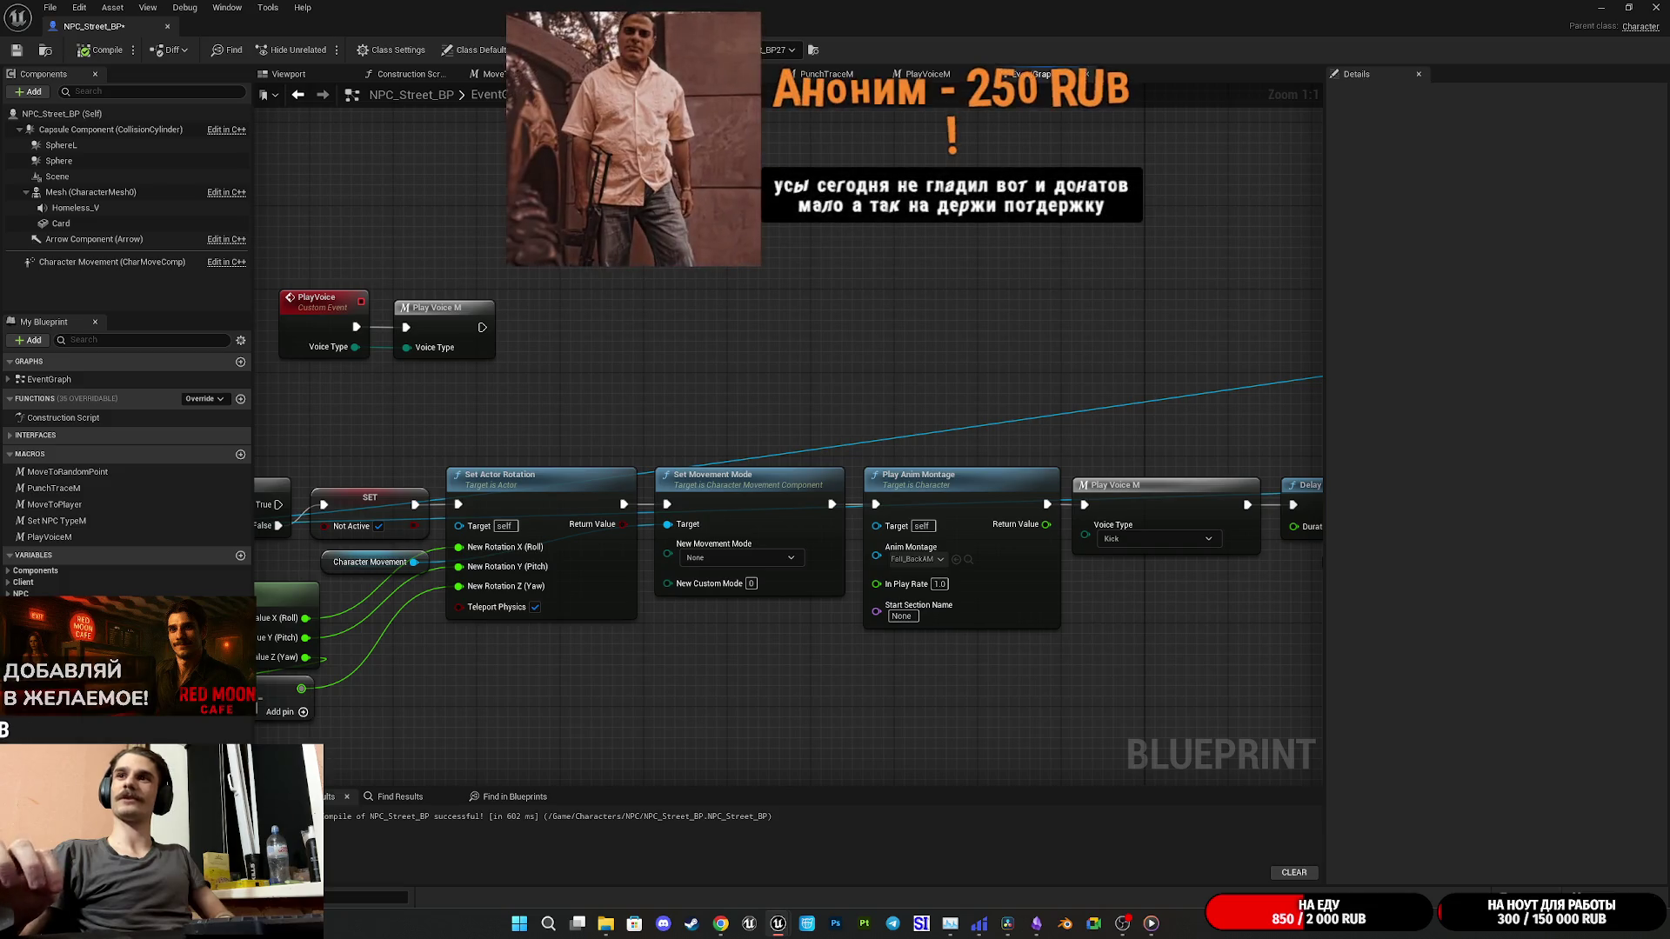
# Step: Use the Win+D shortcut to minimize the NPC_Street_BP editor and reveal the Windows desktop
pyautogui.press('super+d')
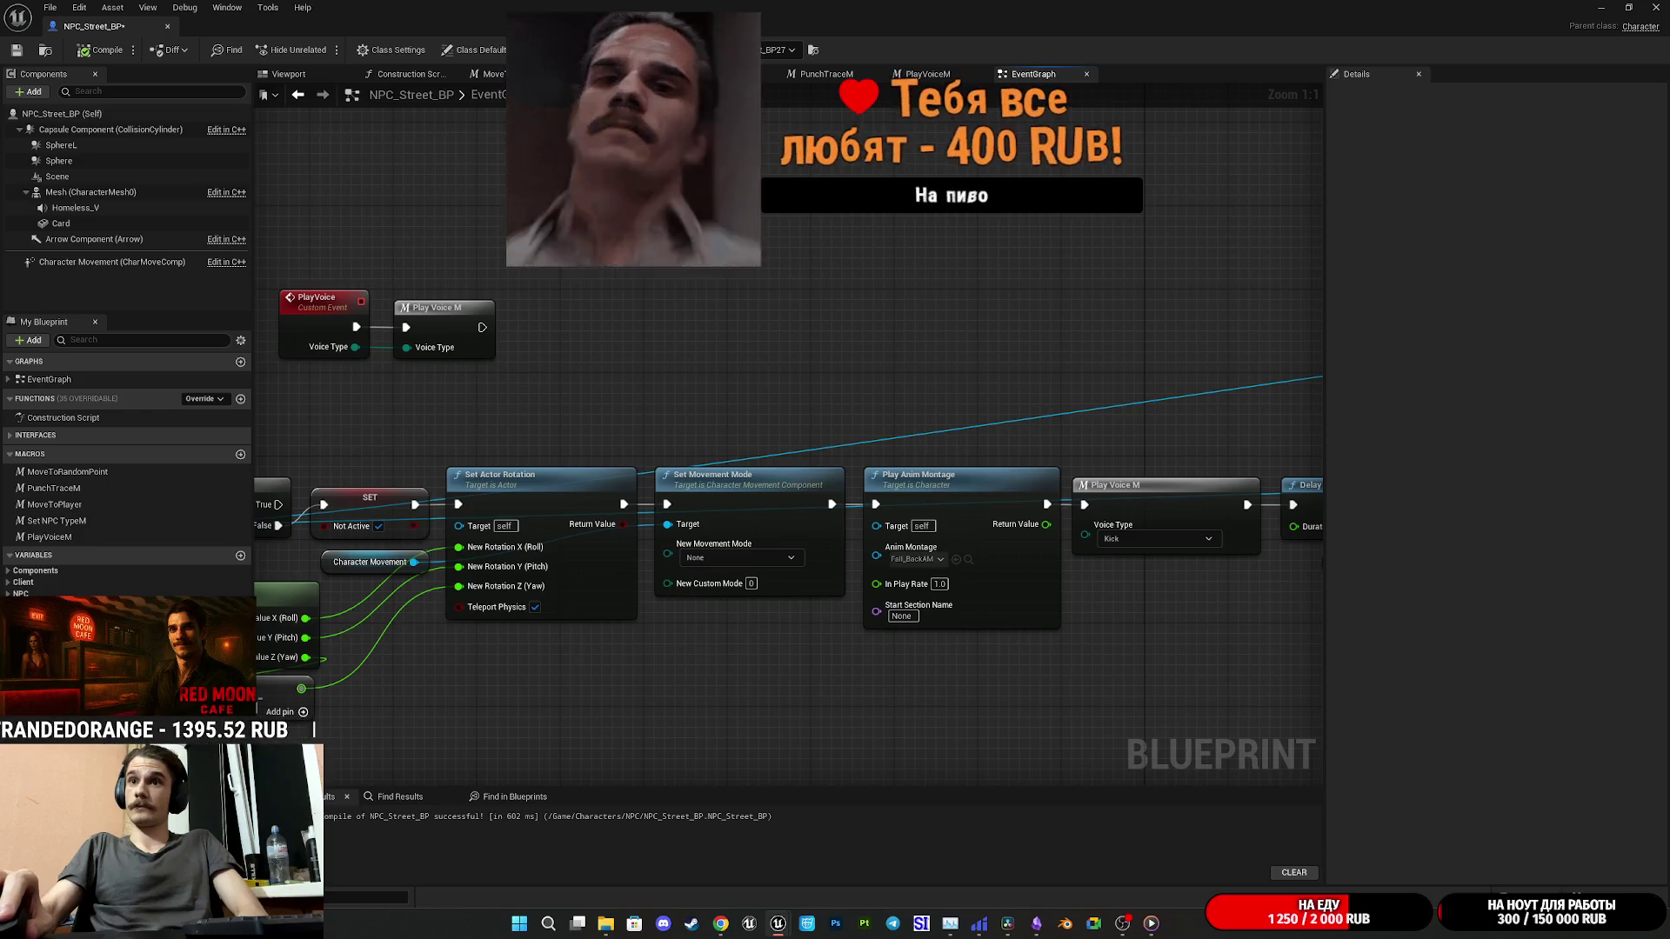
pyautogui.press('super+d')
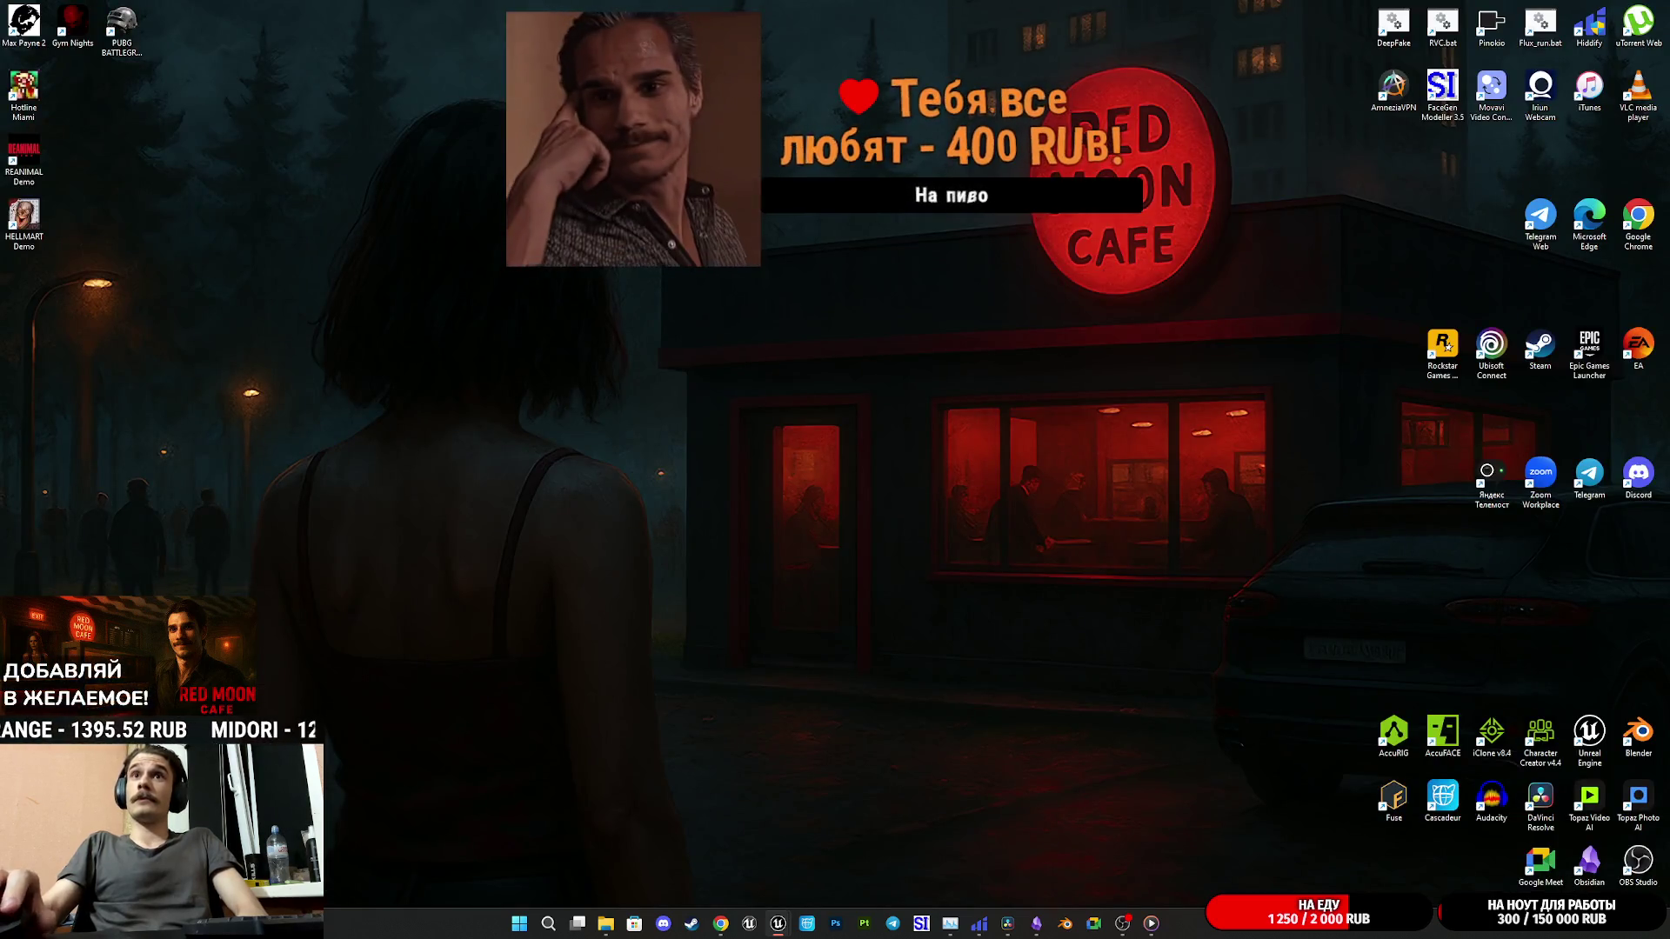
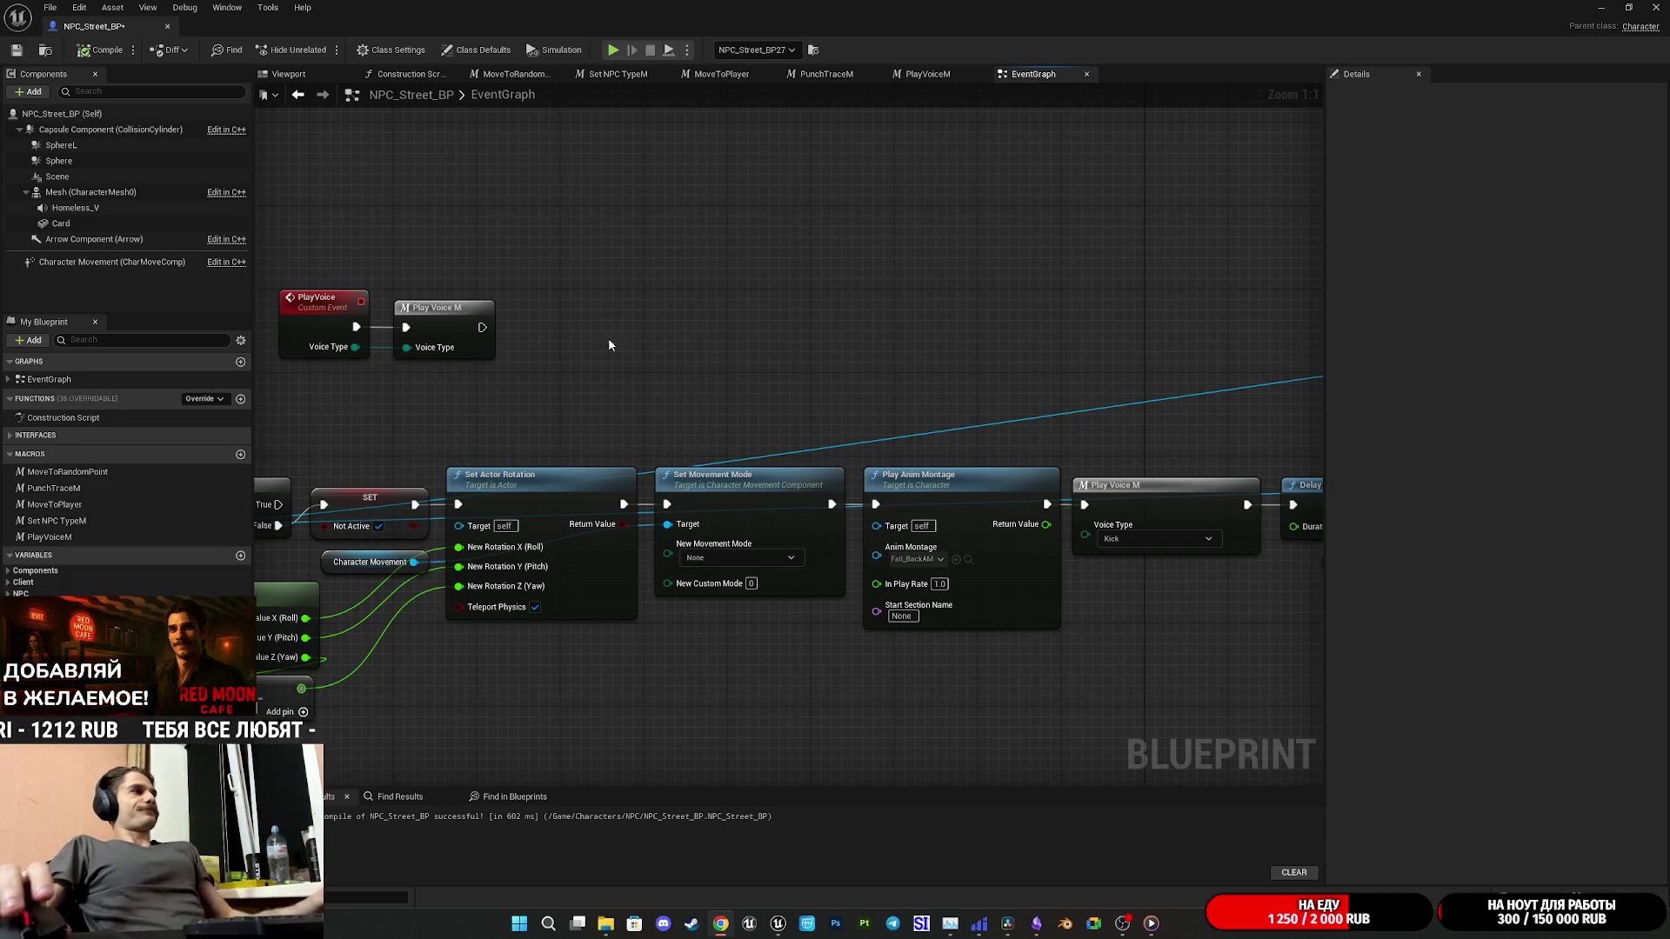
# Step: Save the NPC_Street_BP blueprint, now holding the PlayVoice event that calls Play Voice M
pyautogui.click(24, 56)
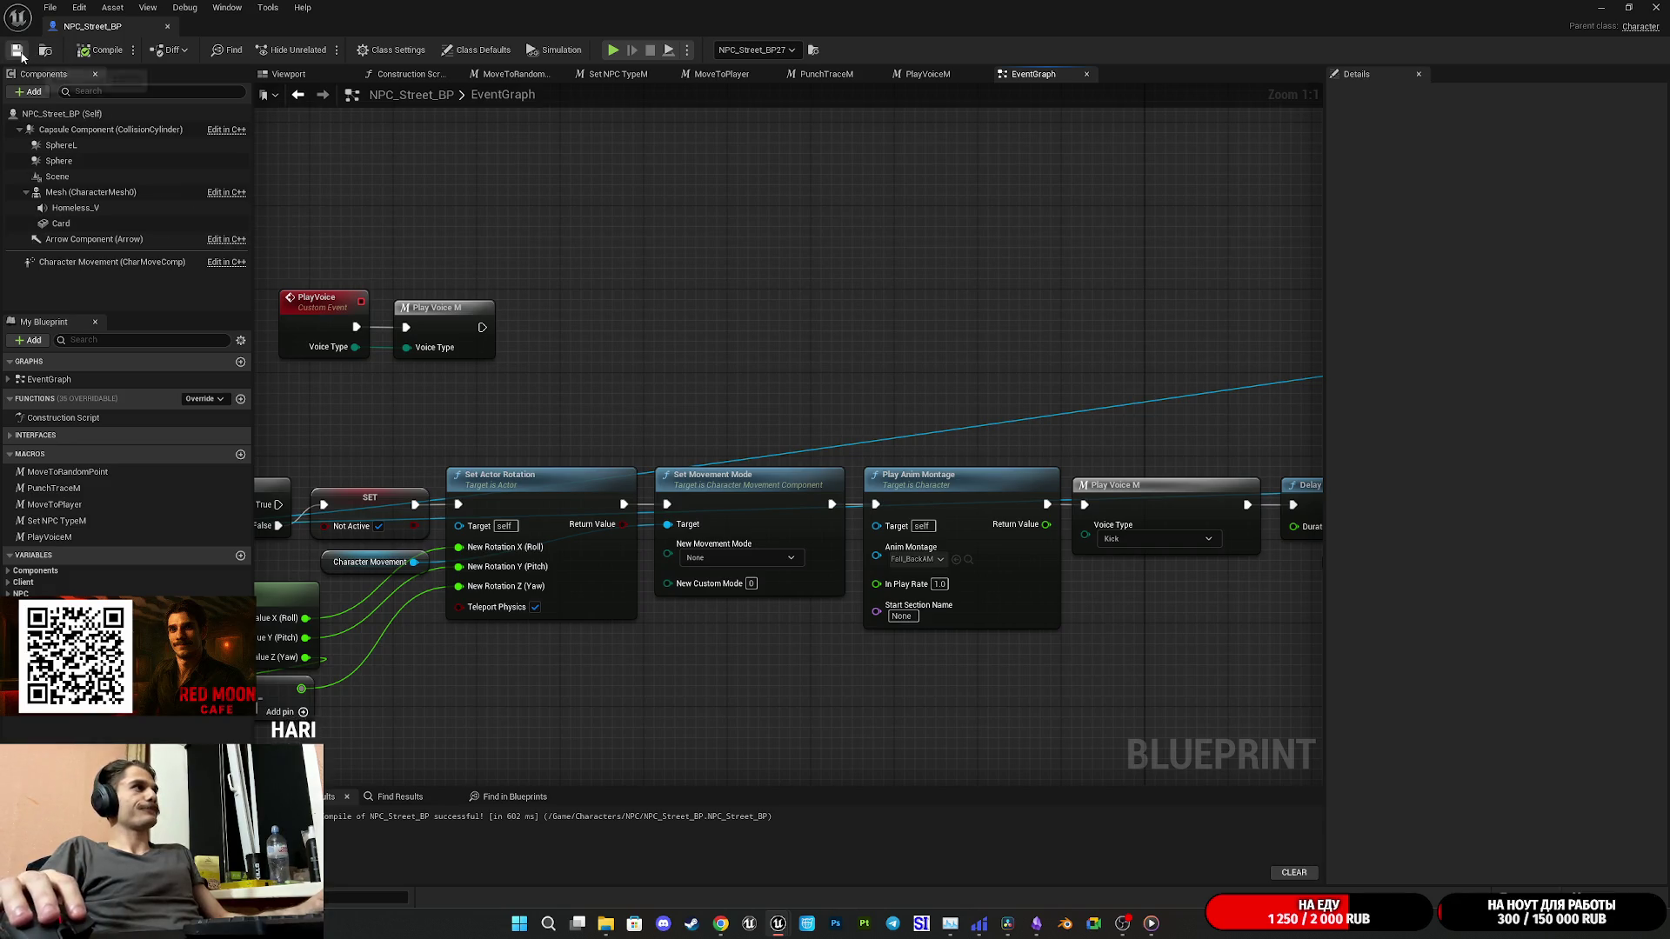
# Step: Select the PlayVoice event and its Play Voice M call, then save the blueprint with Ctrl+S
pyautogui.moveTo(801, 306)
pyautogui.mouseDown()
pyautogui.moveTo(746, 320)
pyautogui.moveTo(844, 335)
pyautogui.moveTo(1051, 415)
pyautogui.moveTo(1134, 403)
pyautogui.mouseUp()
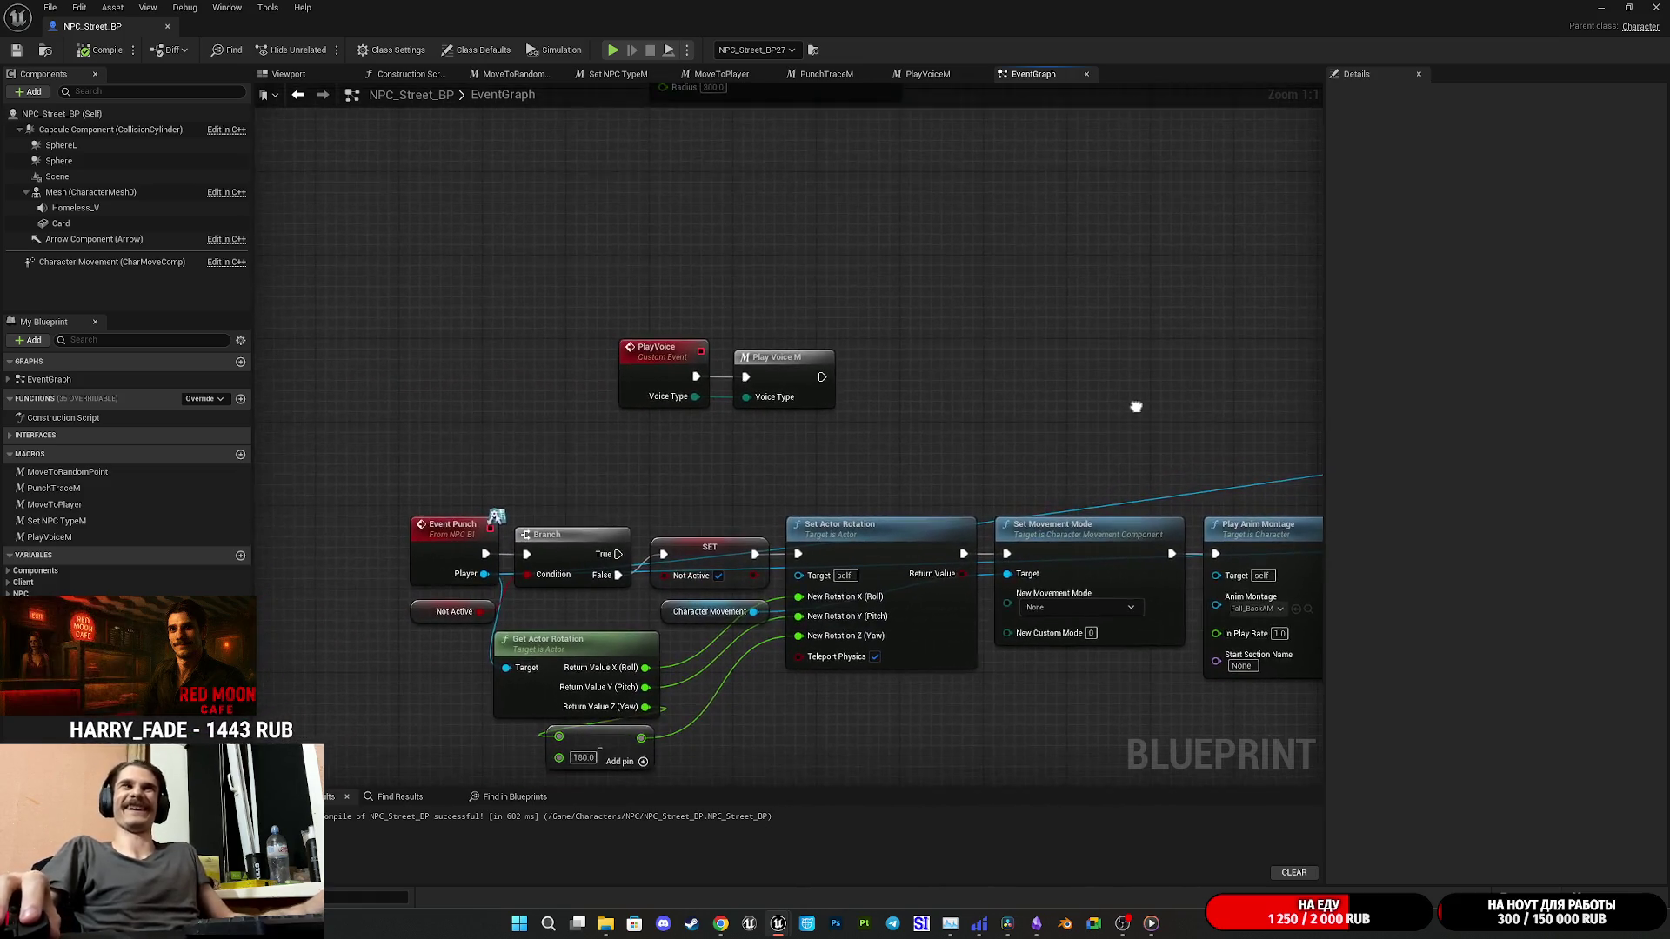
pyautogui.moveTo(892, 470)
pyautogui.mouseDown()
pyautogui.moveTo(585, 310)
pyautogui.moveTo(658, 311)
pyautogui.moveTo(455, 367)
pyautogui.moveTo(447, 404)
pyautogui.mouseUp()
pyautogui.hotkey('ctrl', 's')
# Step: Lower the Select node and Random Bool with Weight so both sit level before the Branch
pyautogui.moveTo(1115, 401); pyautogui.dragTo(467, 316)
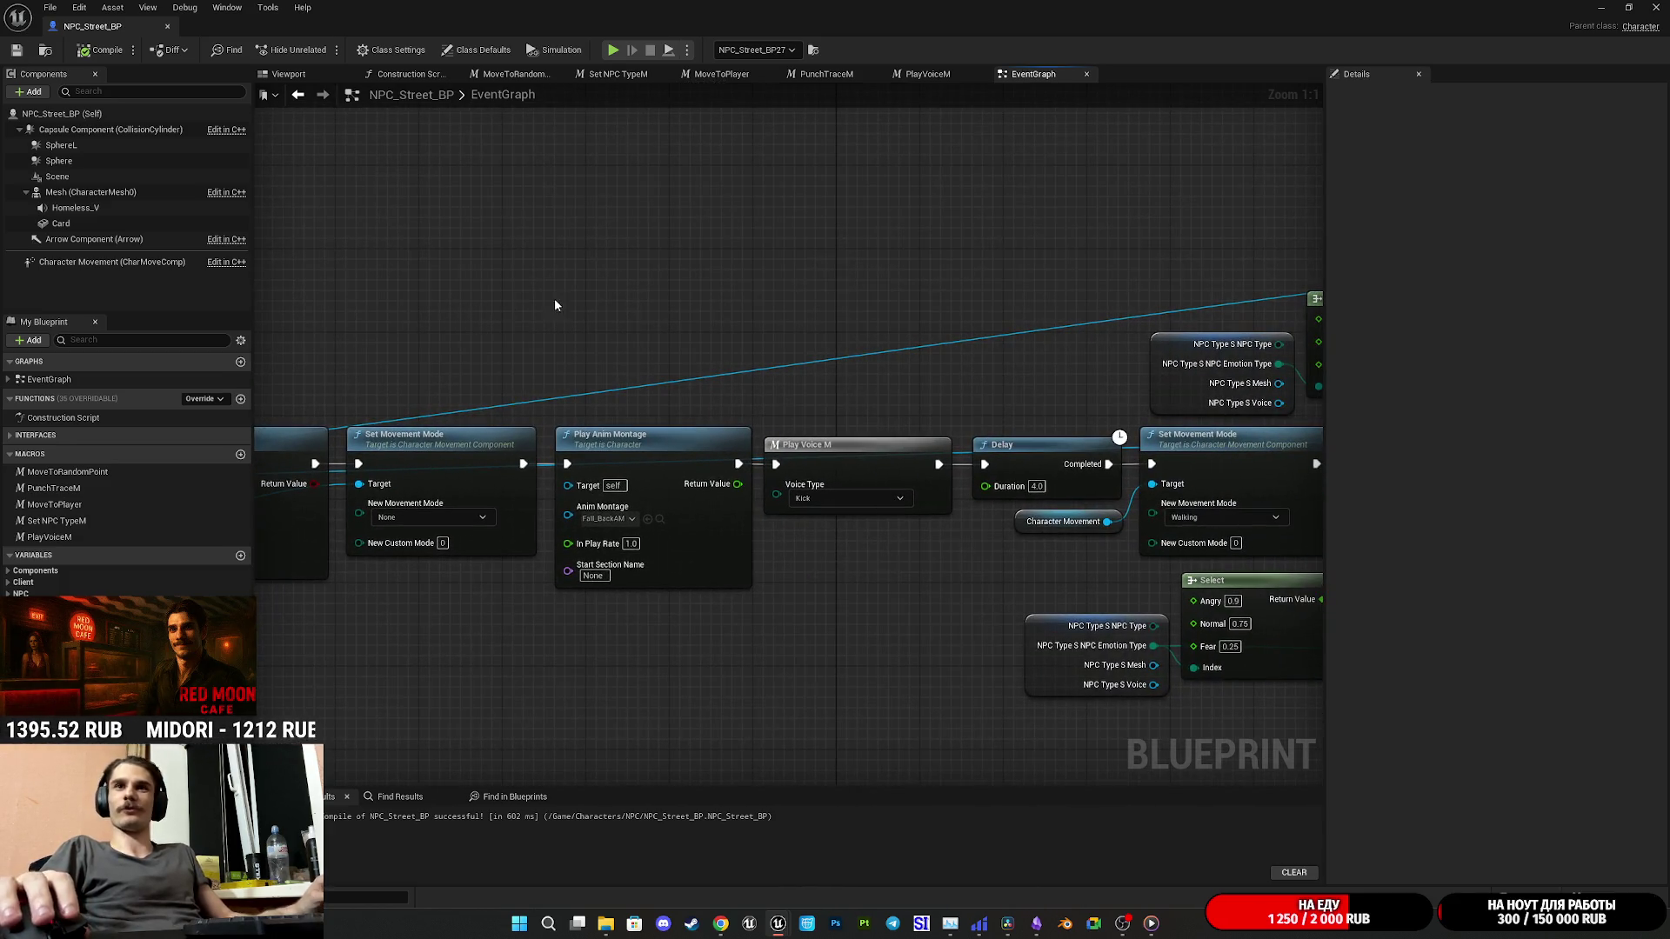
pyautogui.moveTo(1066, 348); pyautogui.dragTo(598, 284)
pyautogui.moveTo(1114, 346)
pyautogui.mouseDown()
pyautogui.moveTo(1189, 469)
pyautogui.moveTo(880, 494)
pyautogui.mouseUp()
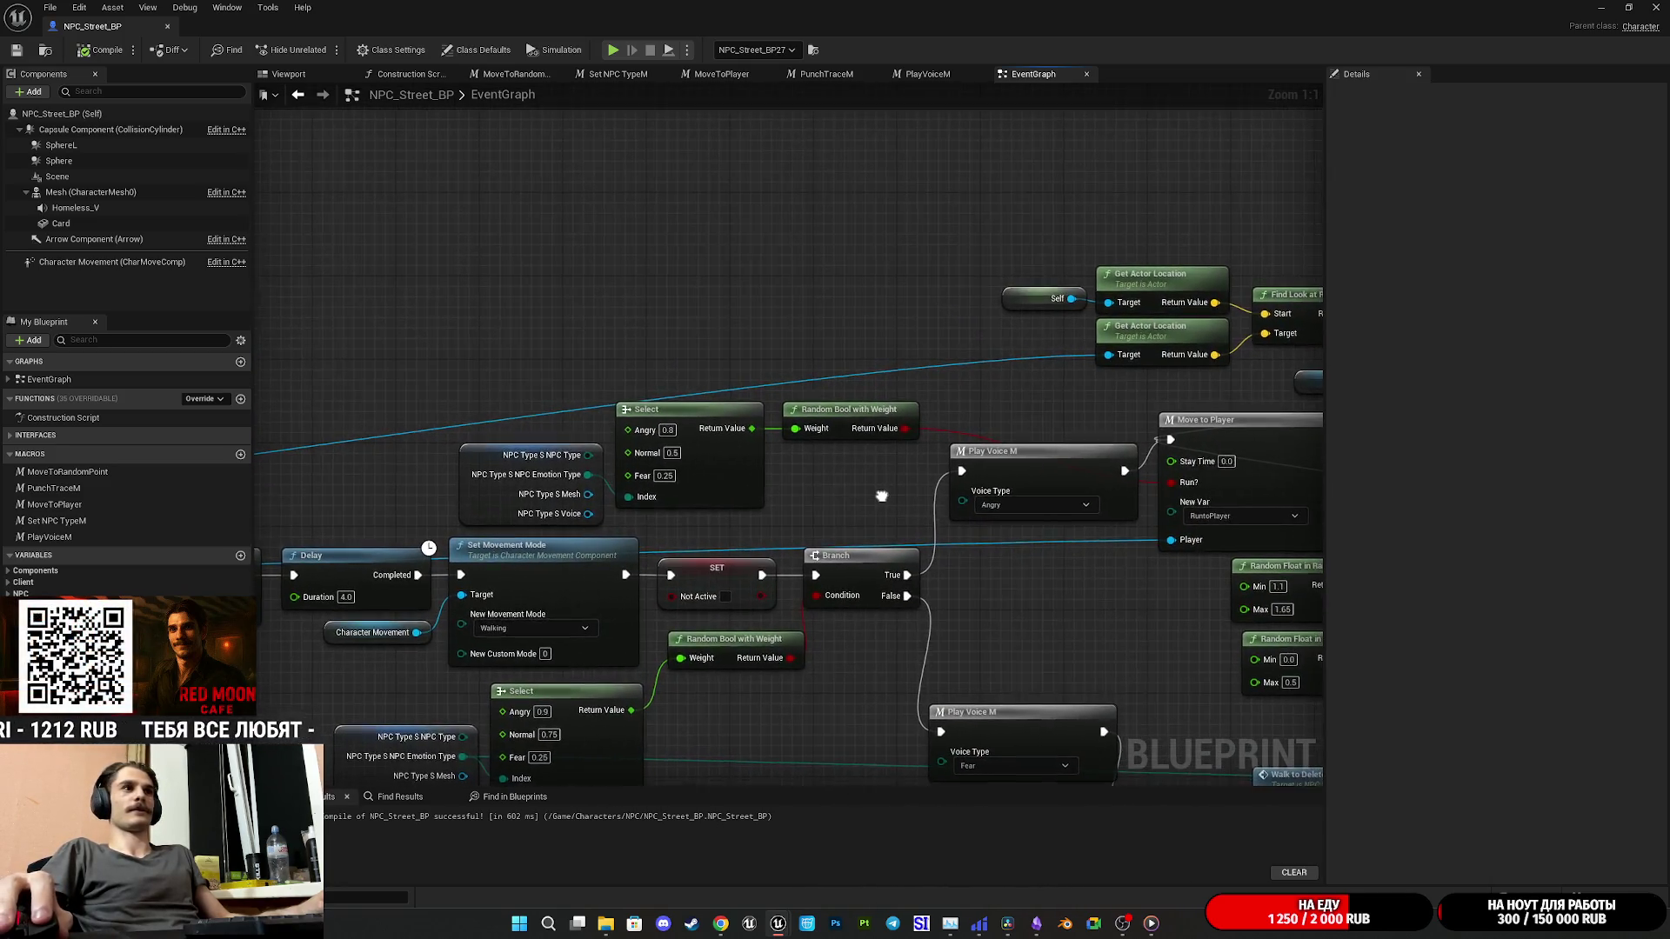
pyautogui.moveTo(727, 488); pyautogui.dragTo(727, 509)
pyautogui.moveTo(841, 407); pyautogui.dragTo(840, 428)
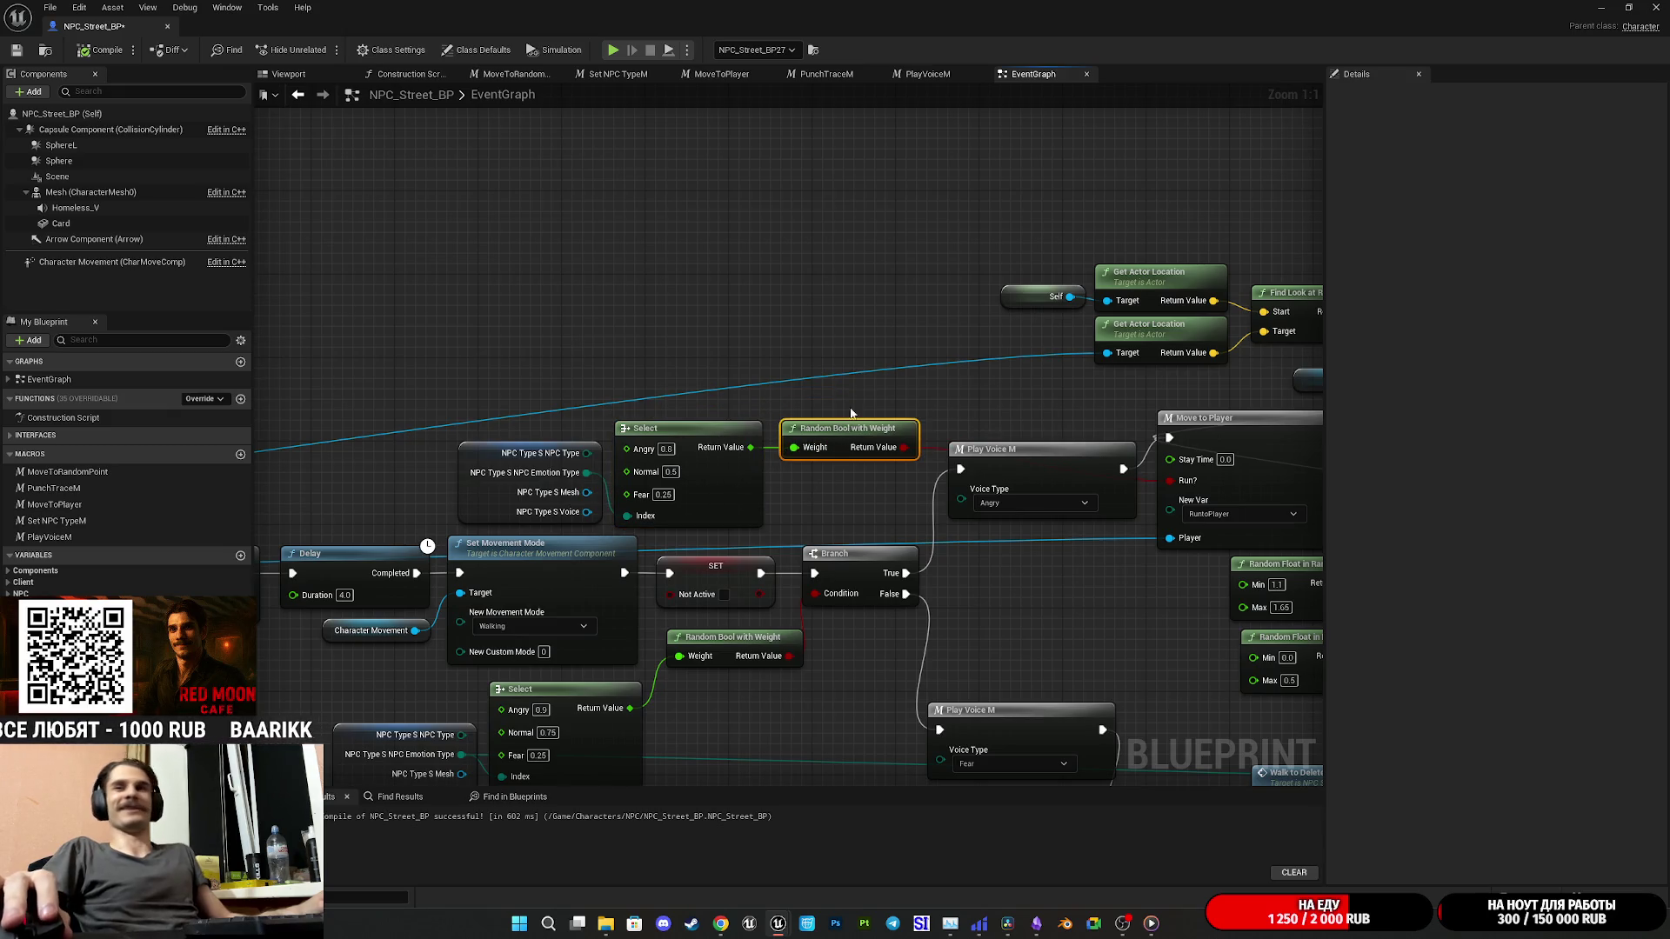
pyautogui.click(858, 318)
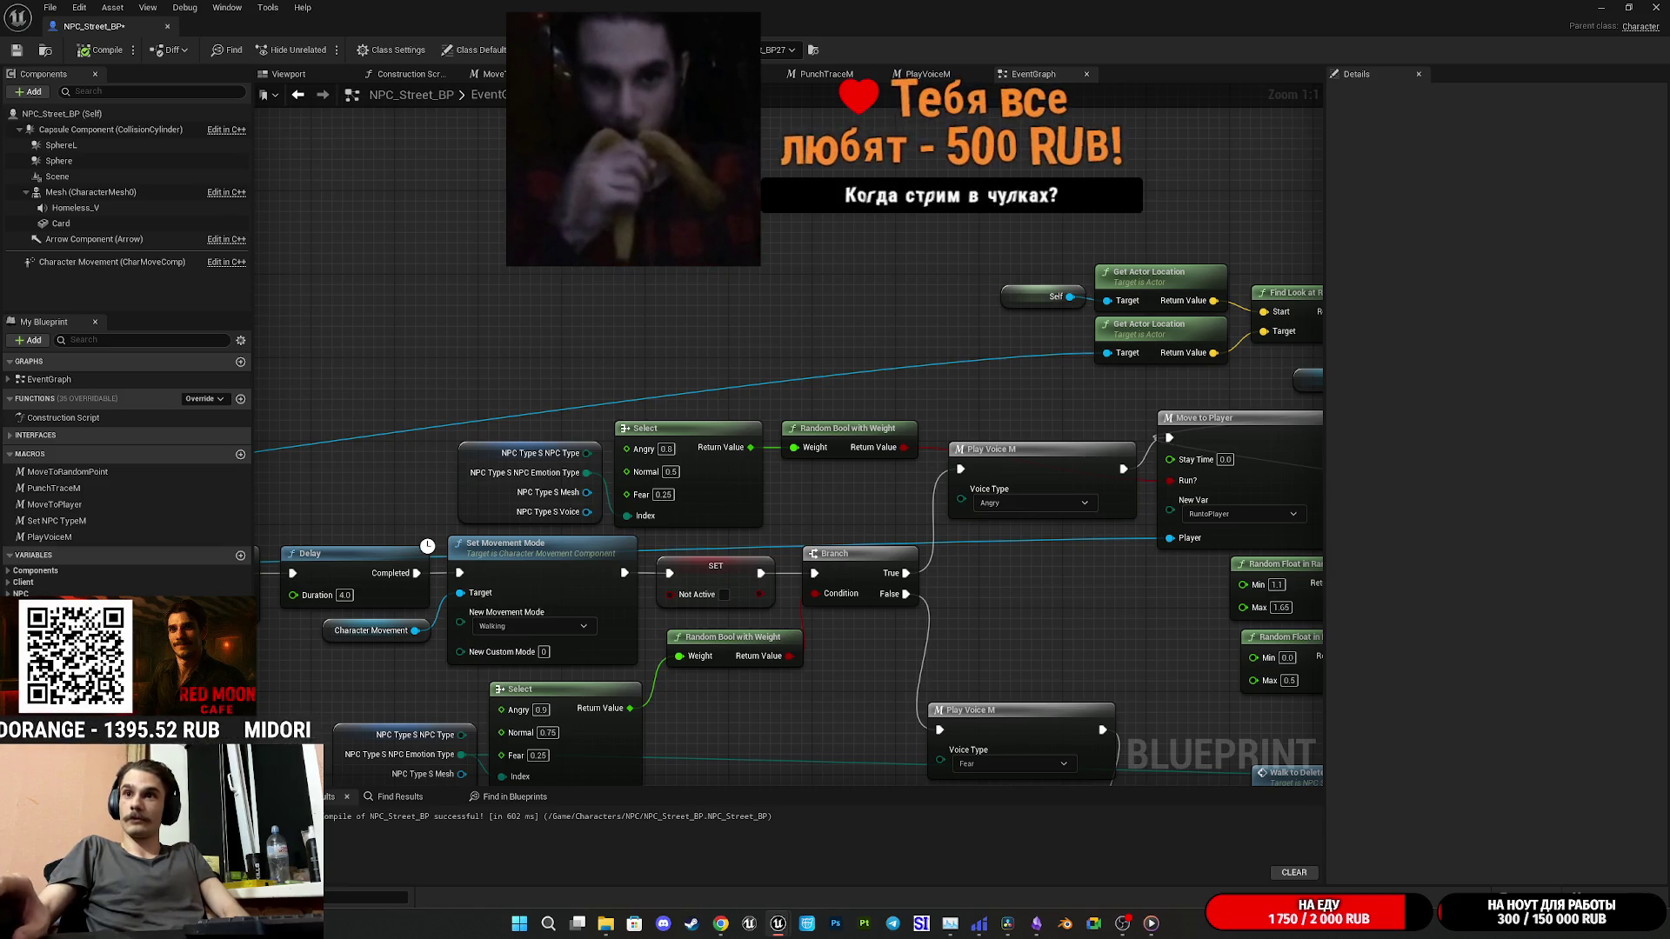
pyautogui.press('super+d')
pyautogui.press('super+d')
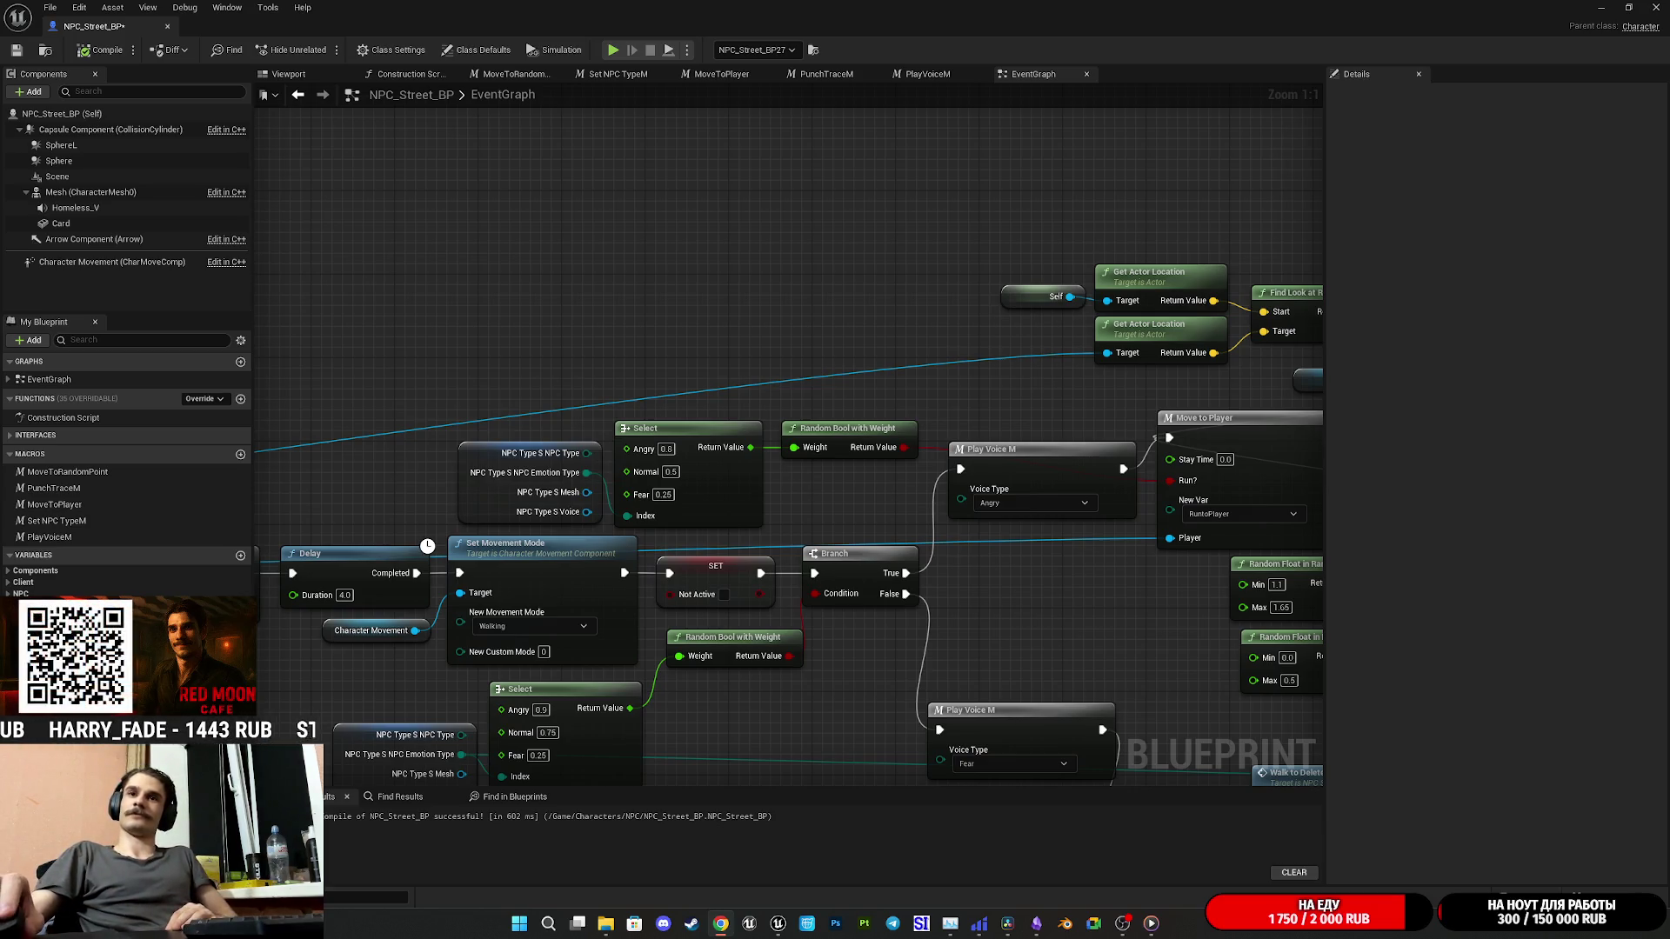
pyautogui.moveTo(1122, 929)
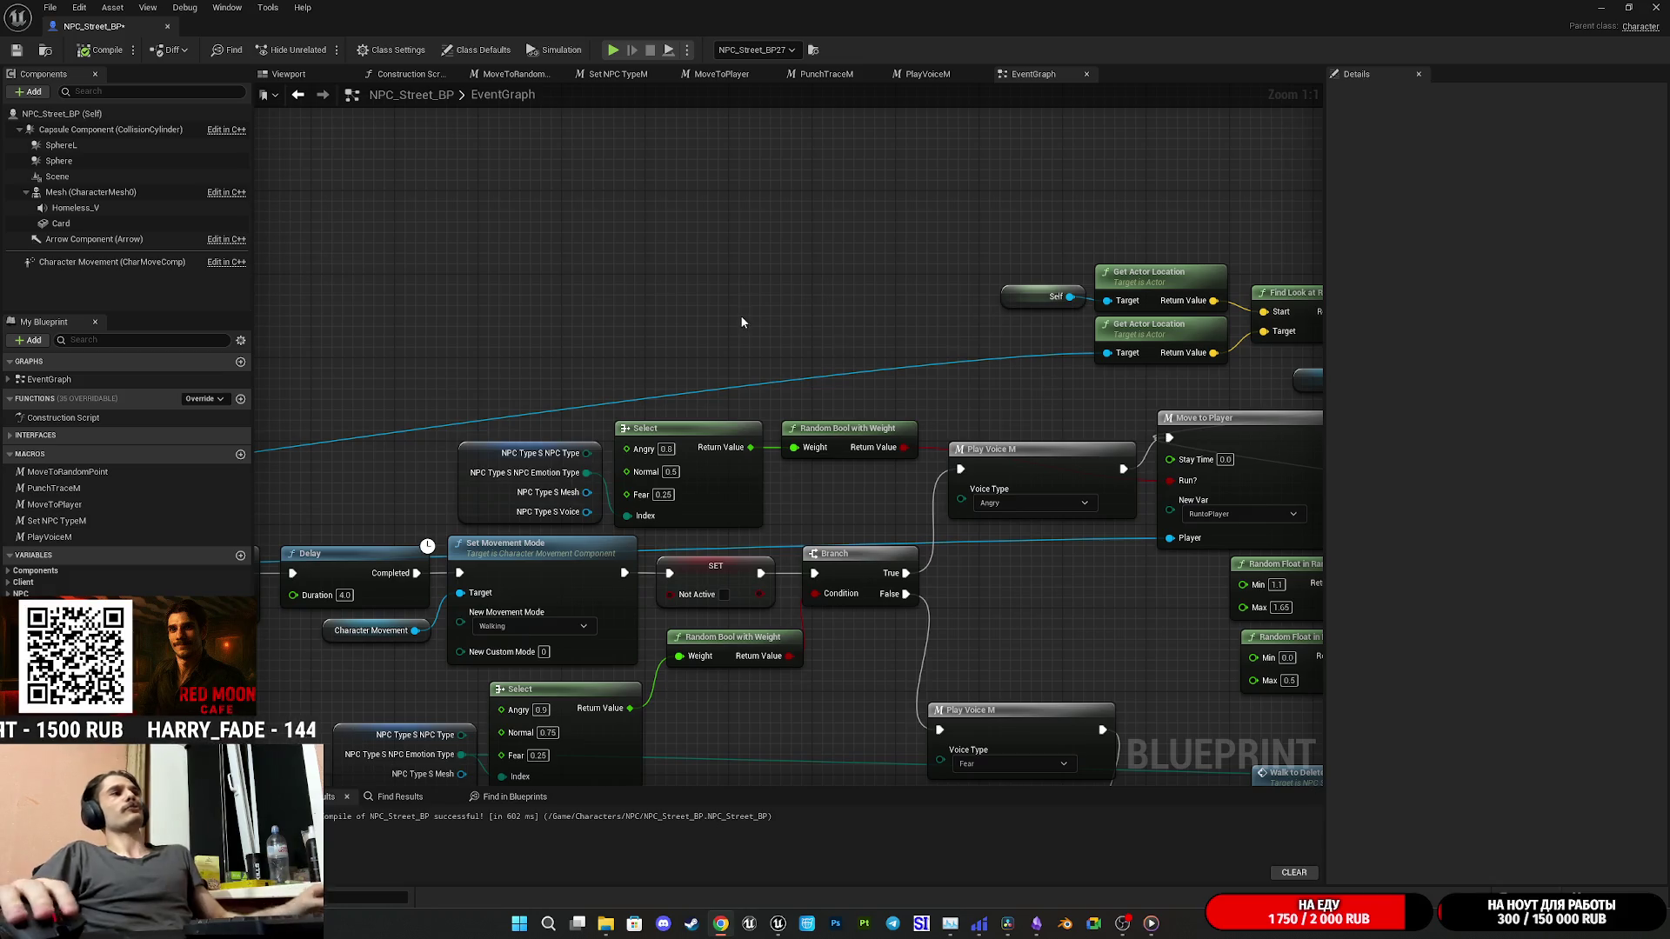
pyautogui.scroll(-2, 701, 299)
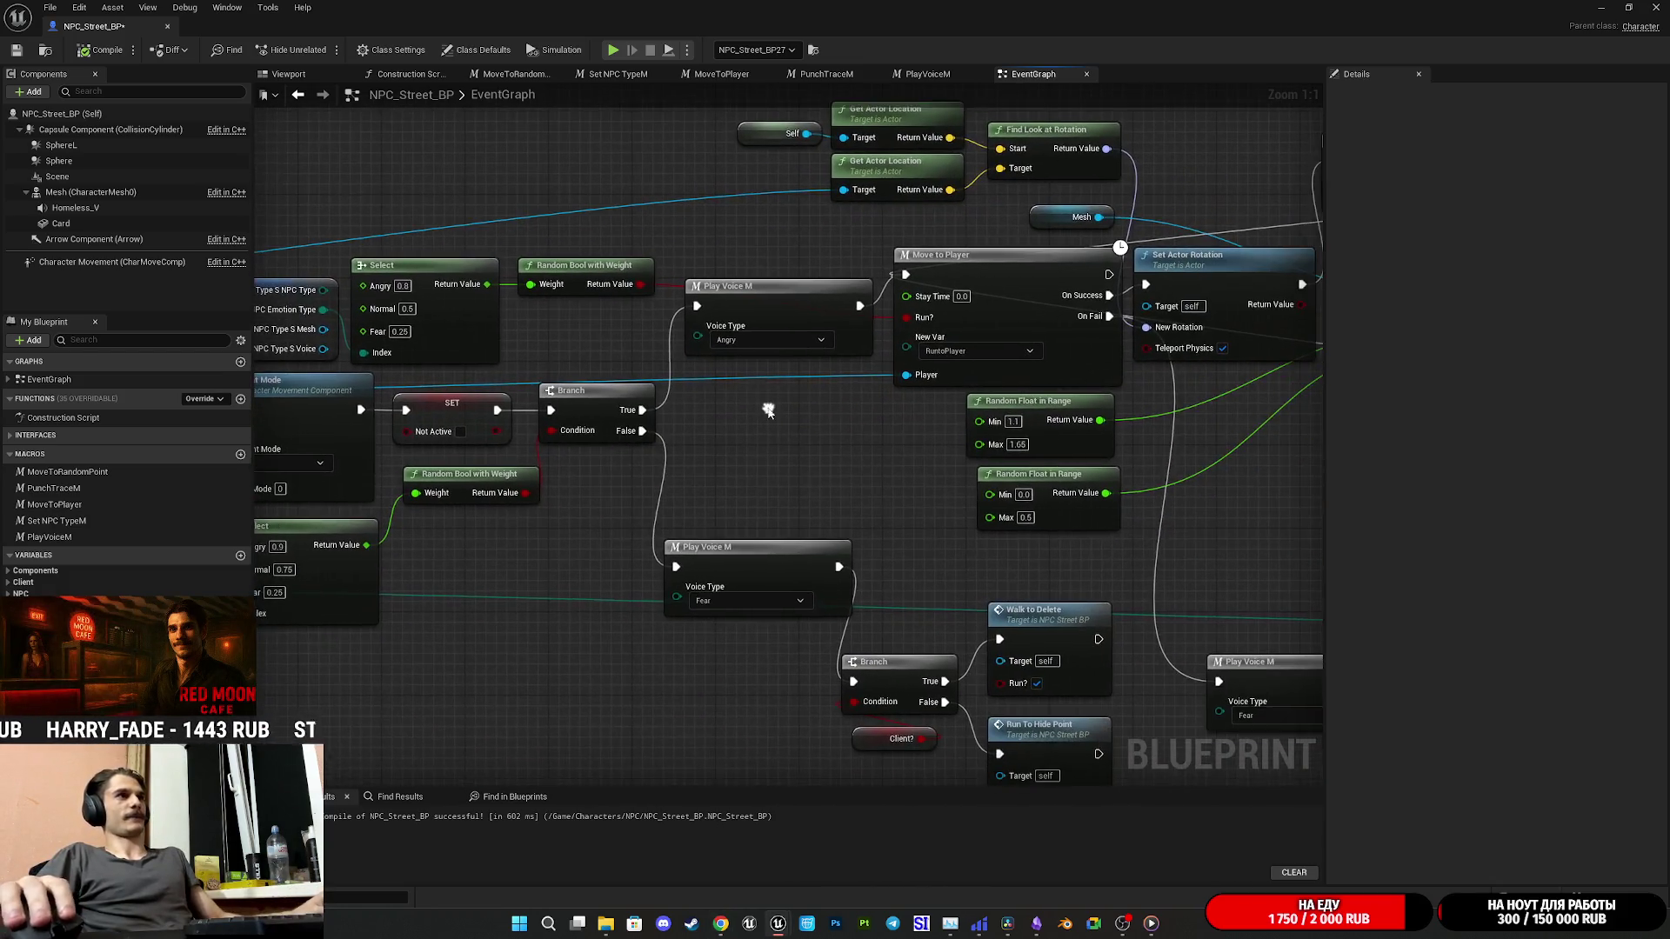
# Step: Pan the graph to the Move to Player, Set Actor Rotation, Play Montage and Punch Trace M chain
pyautogui.scroll(-1, 818, 441)
pyautogui.moveTo(817, 441); pyautogui.dragTo(791, 516)
pyautogui.scroll(3, 791, 516)
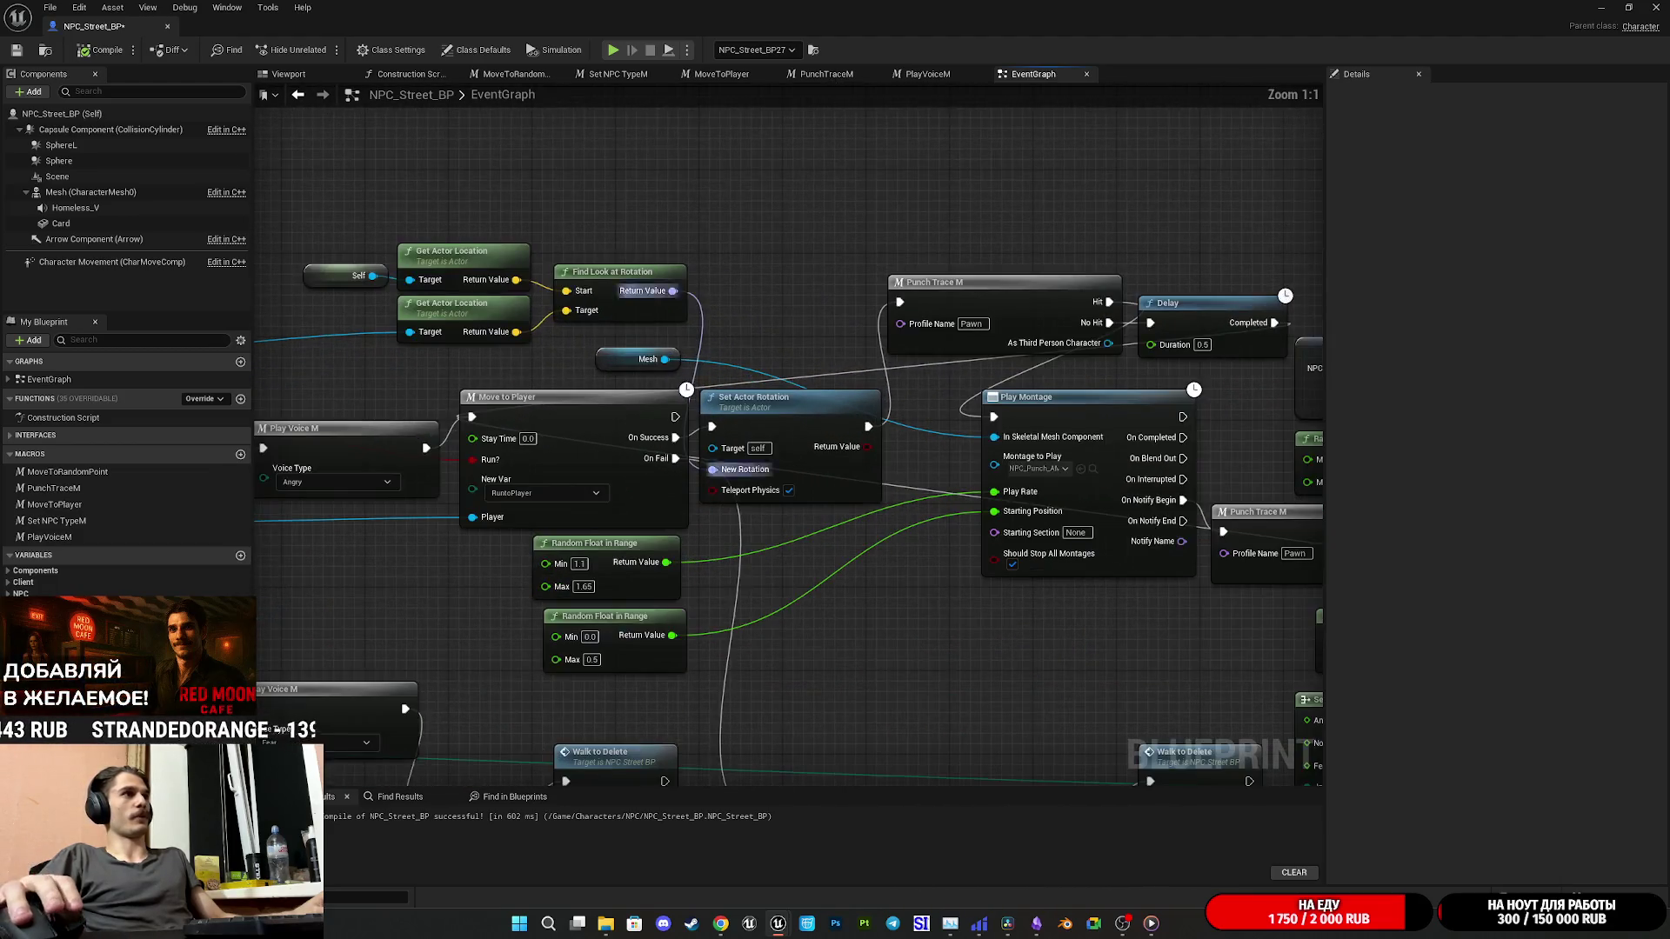